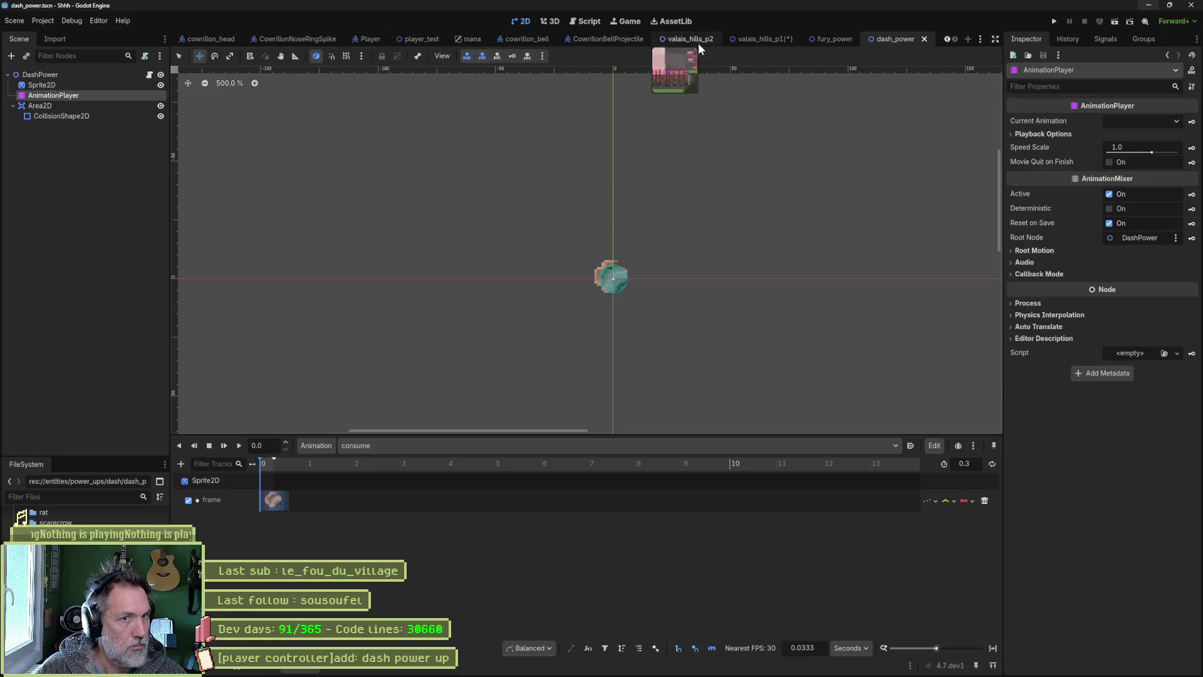
Step: Point the fury_power Sprite2D's Aseprite File at ../power_ups.aseprite and import it
left_click(826, 43)
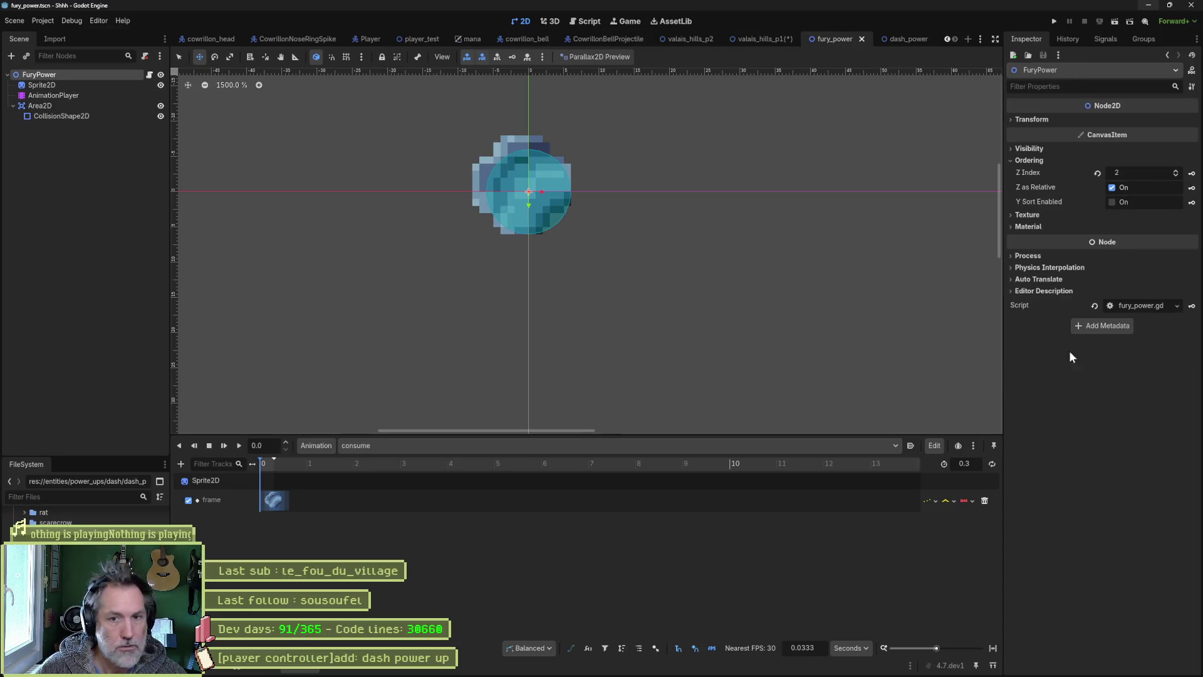
left_click(110, 84)
scroll(1167, 463, "down", 1)
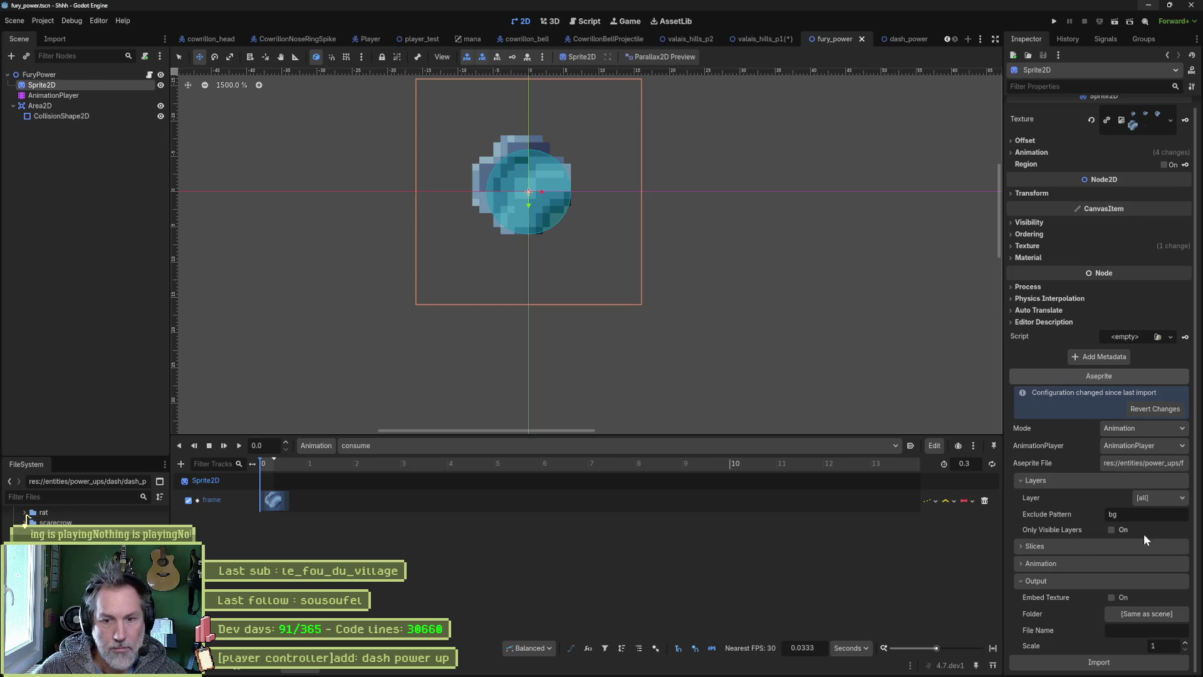
left_click(1148, 468)
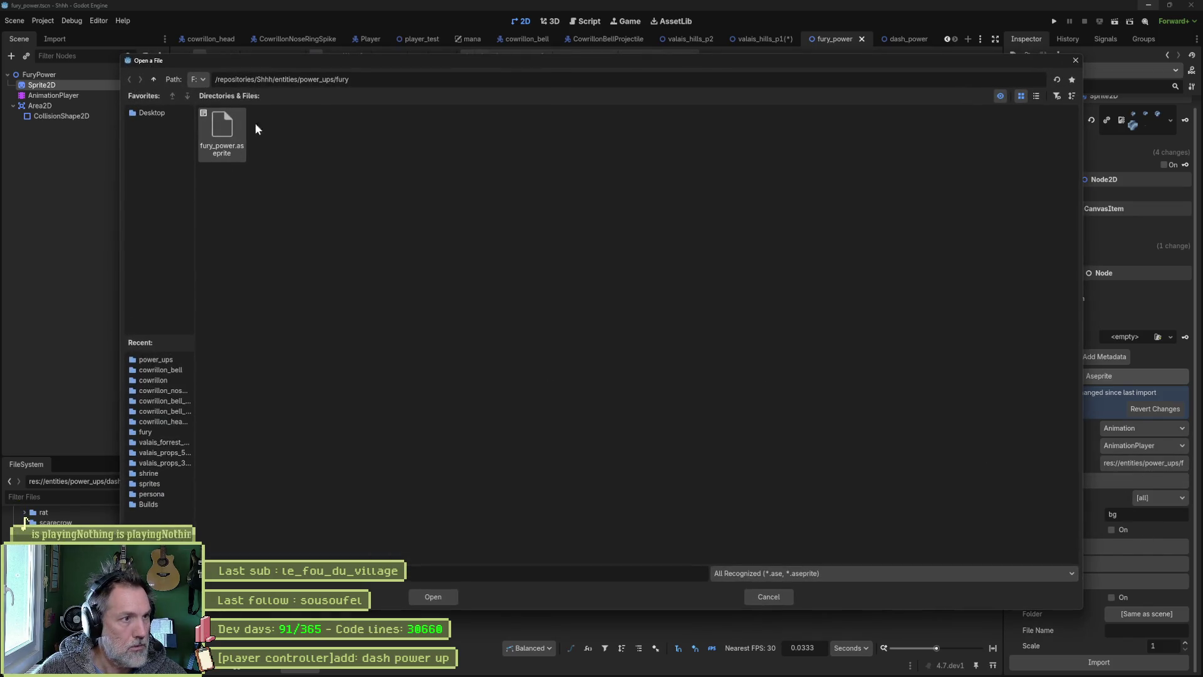
left_click(153, 80)
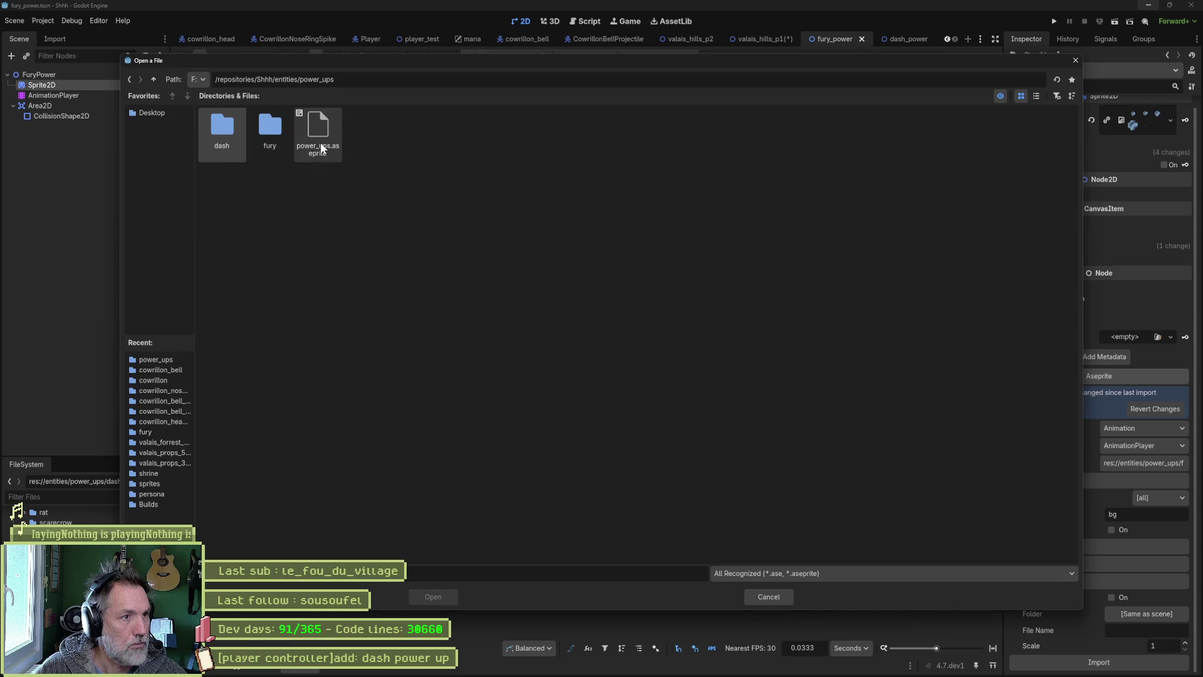
double_click(321, 142)
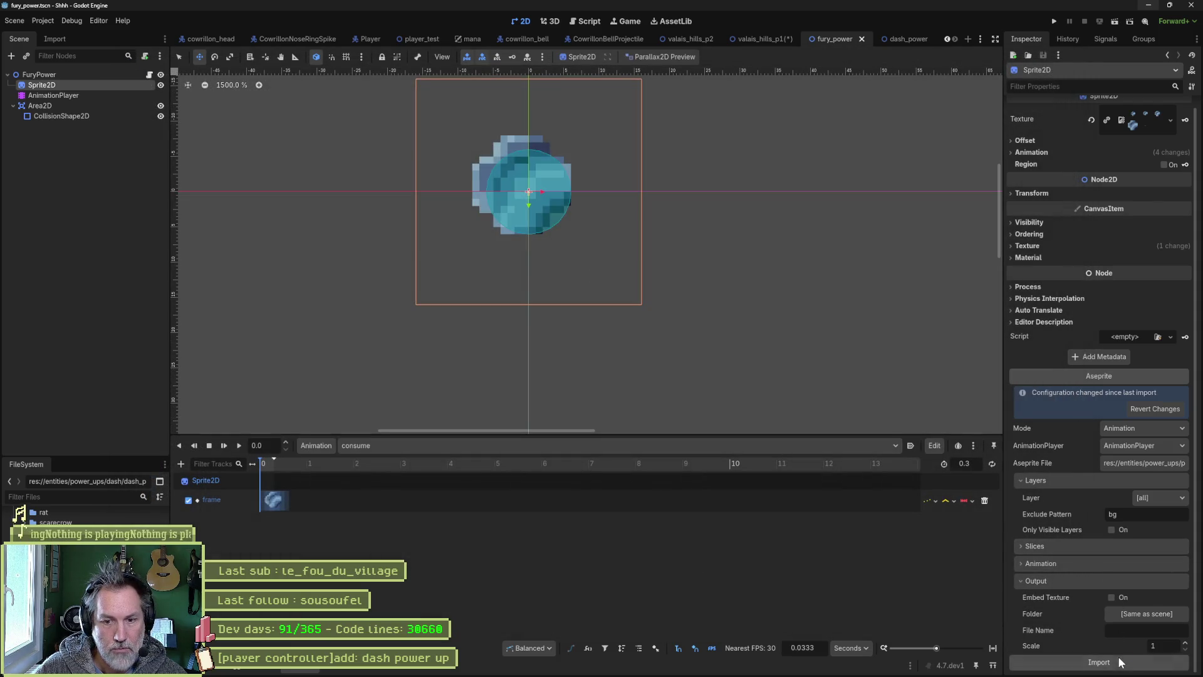
left_click(1100, 661)
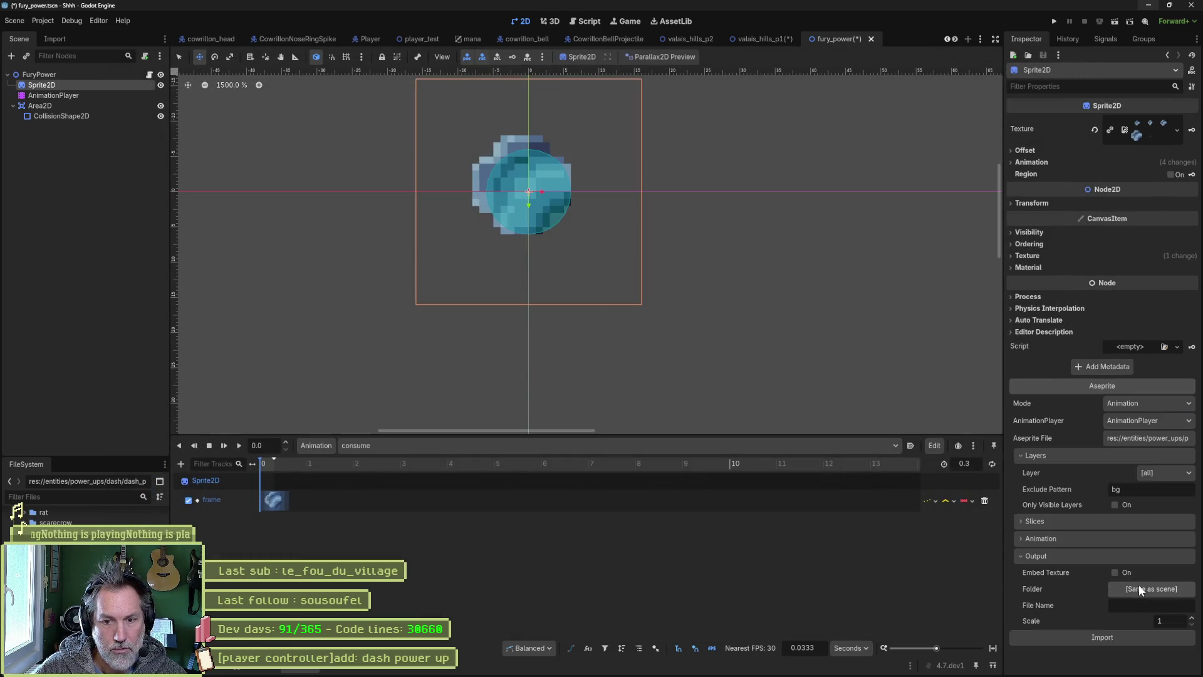
Step: Limit the sprite import to the fury layer and reimport
left_click(1164, 472)
left_click(1162, 512)
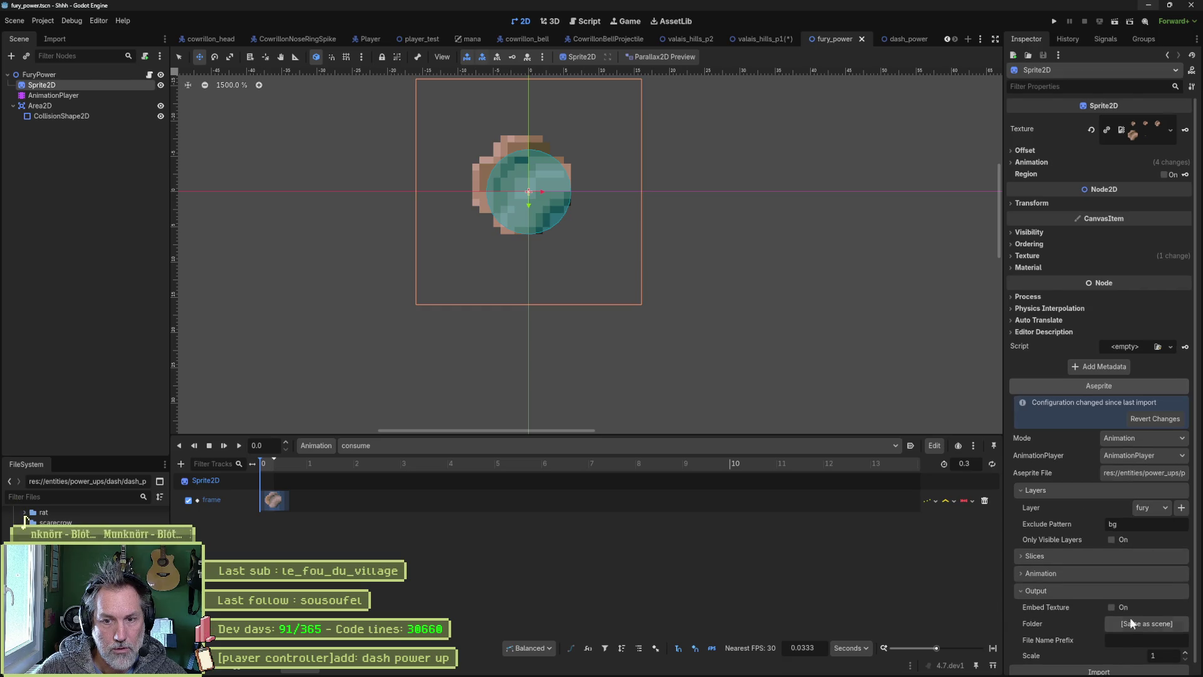
left_click(1102, 662)
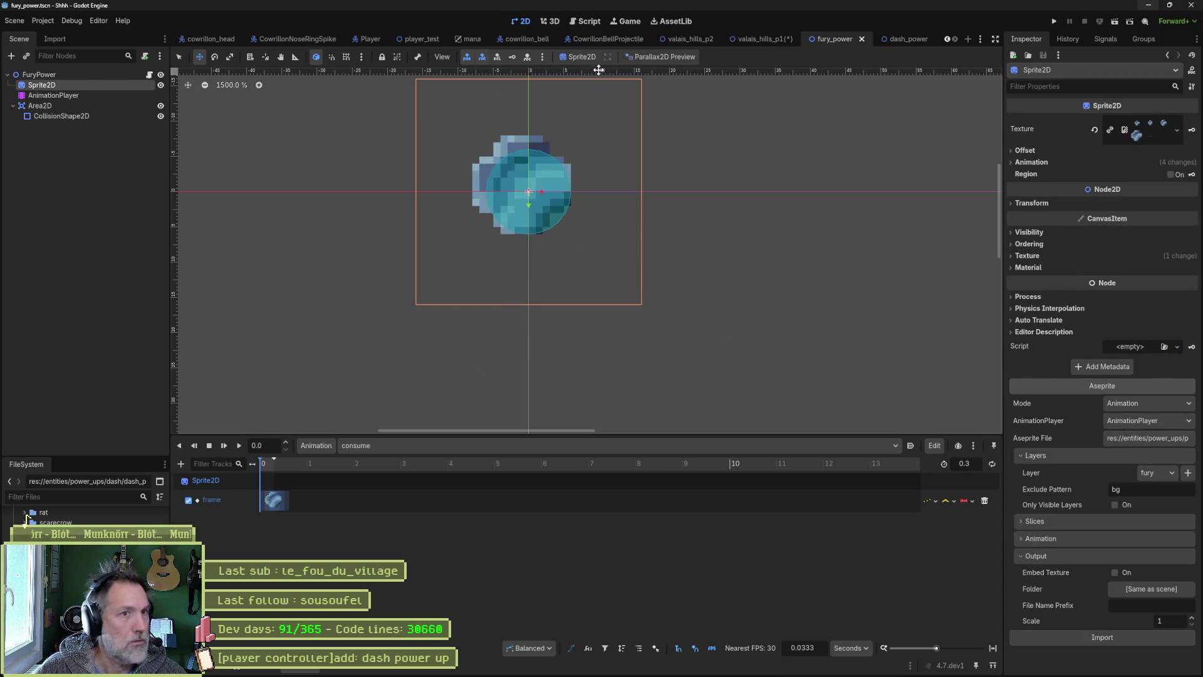
scroll(25, 519, "up", 3)
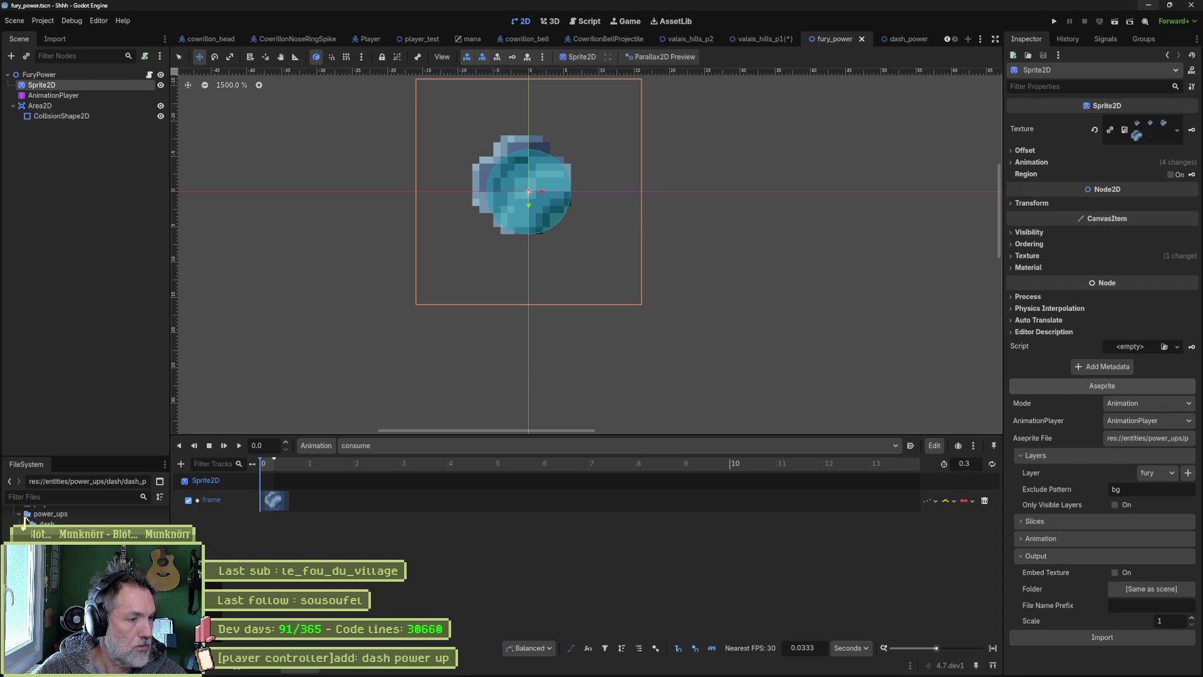
Step: Delete power_ups.png from the dash folder and the leftover file from the fury folder
left_click(26, 515)
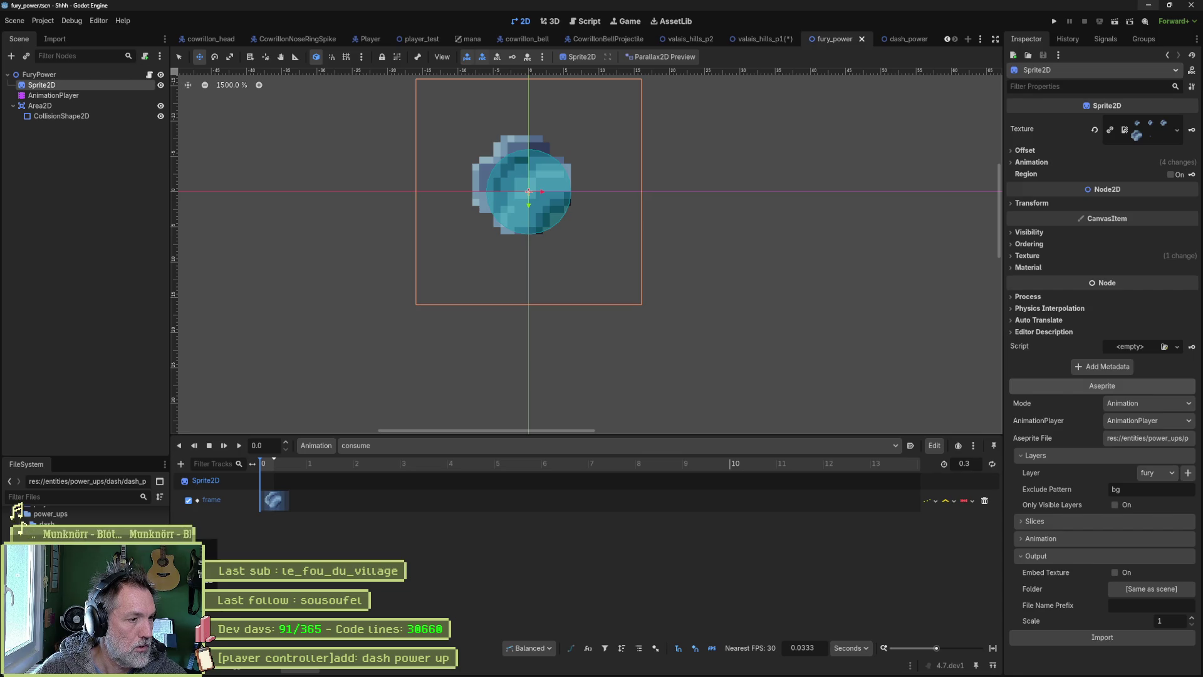
left_click(25, 520)
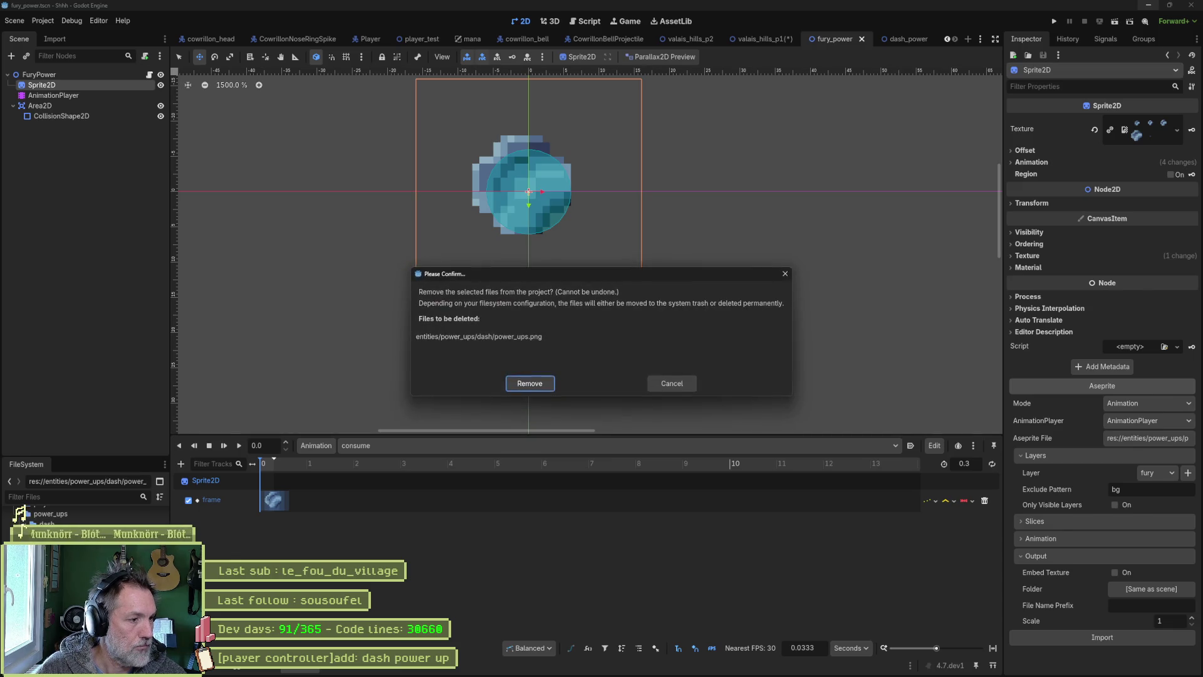
key("Return")
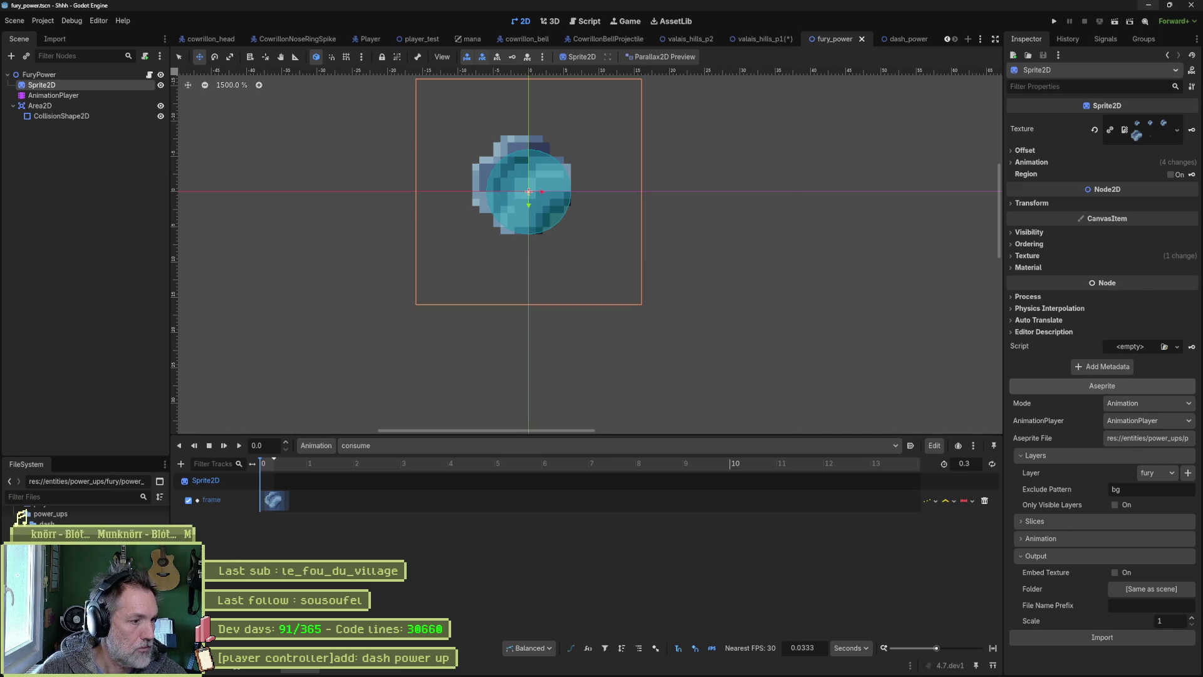
left_click(22, 518)
key("Return")
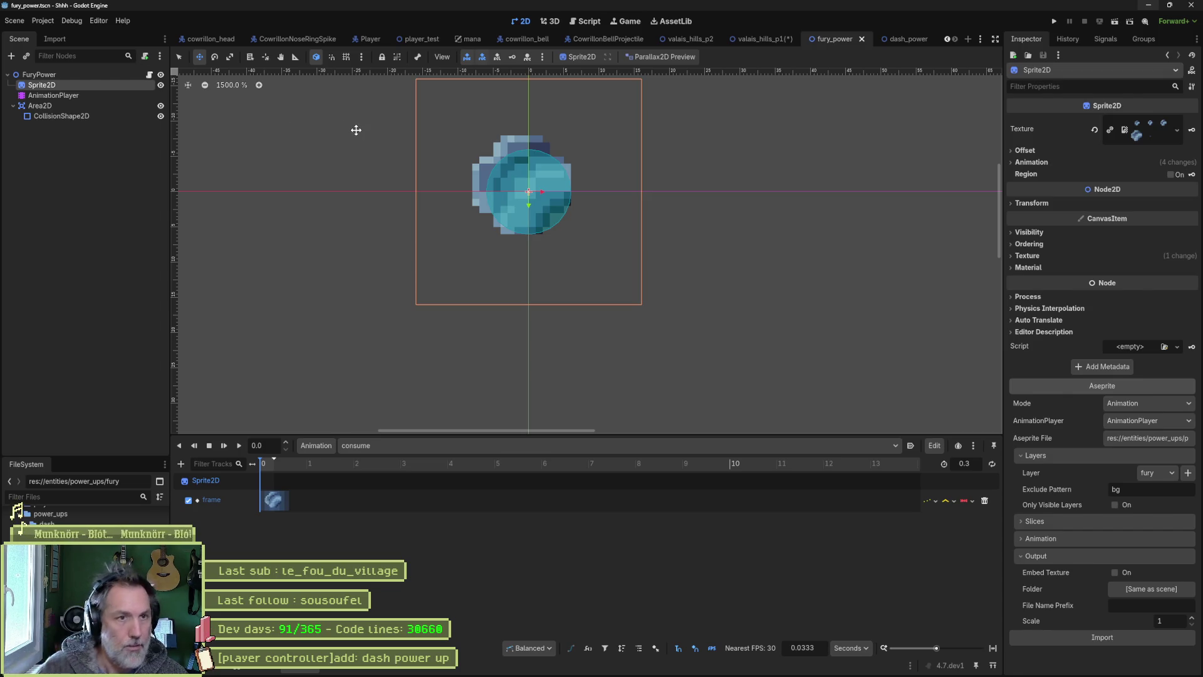
Step: Open shrine_test.tscn via quick search for 'shri'
key("shift+alt+o")
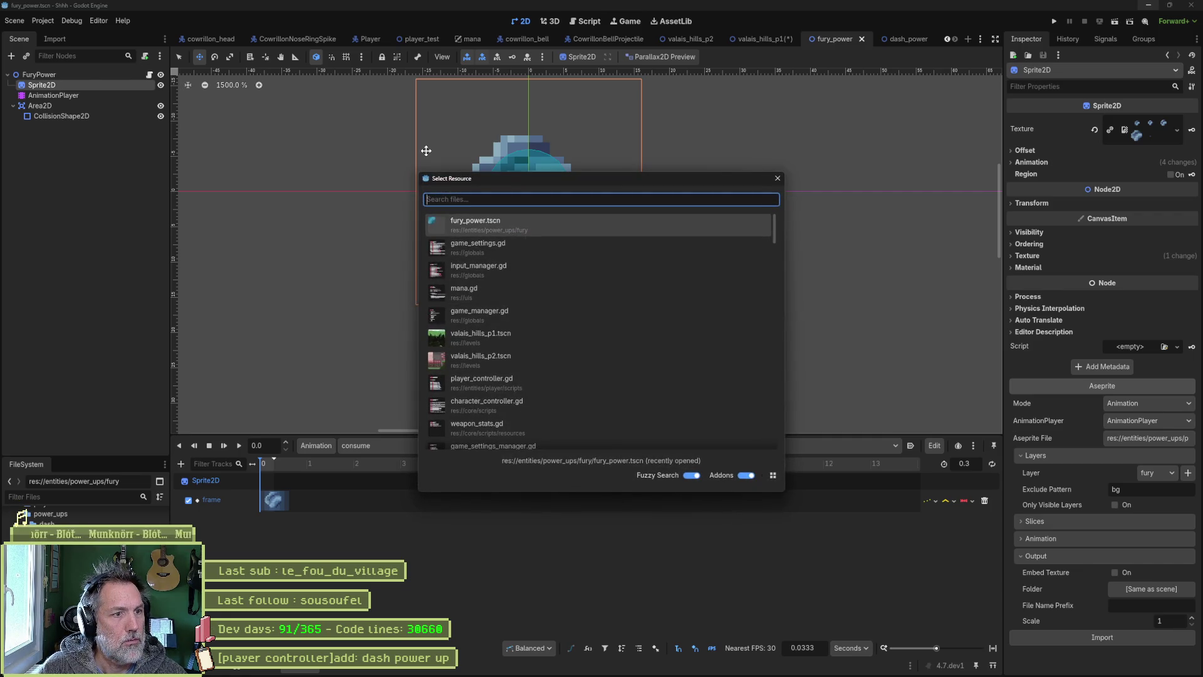
type("shri")
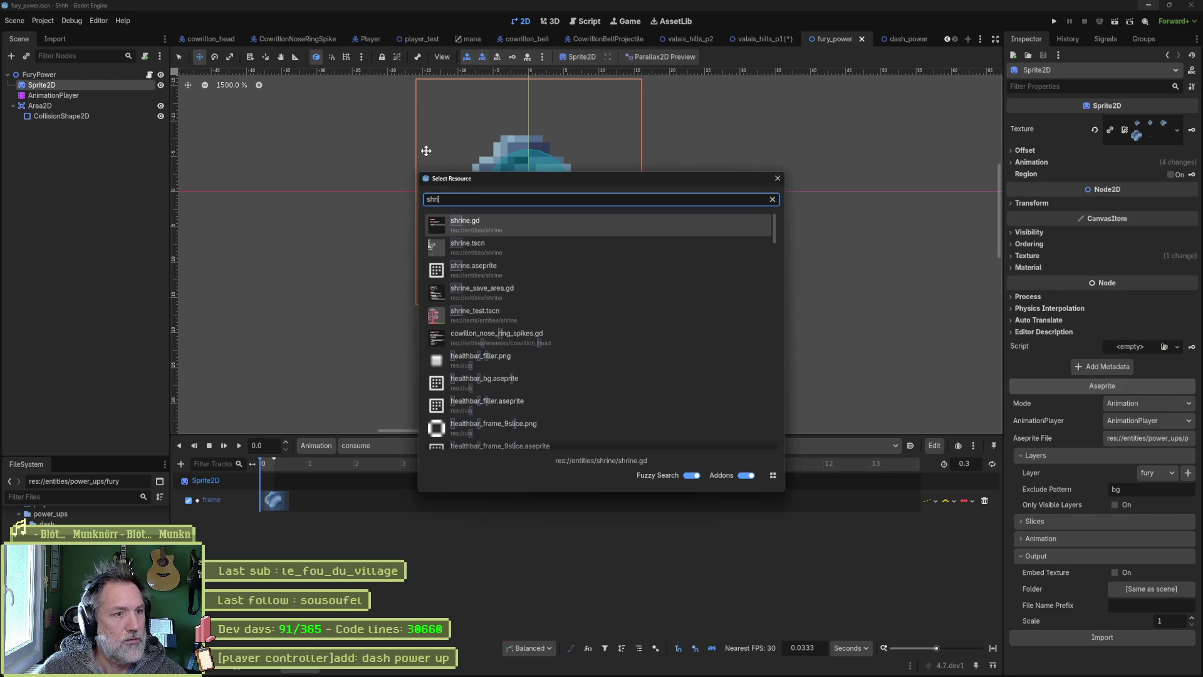
key("Down")
key("Down")
key("Down")
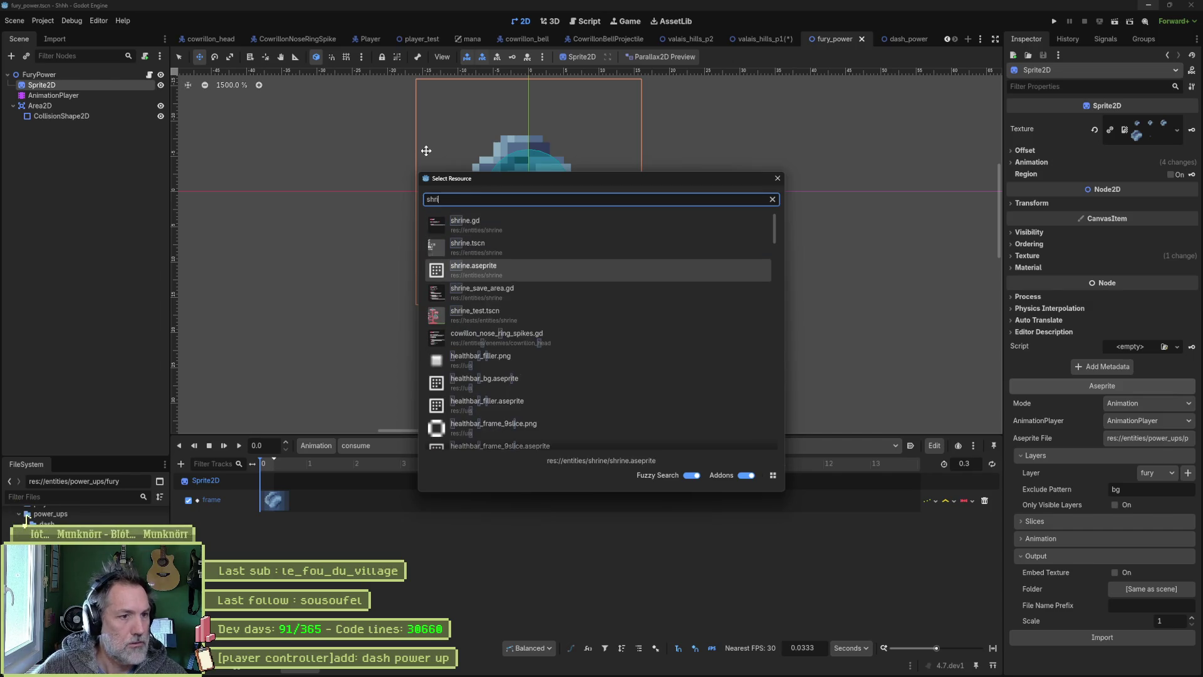
key("Return")
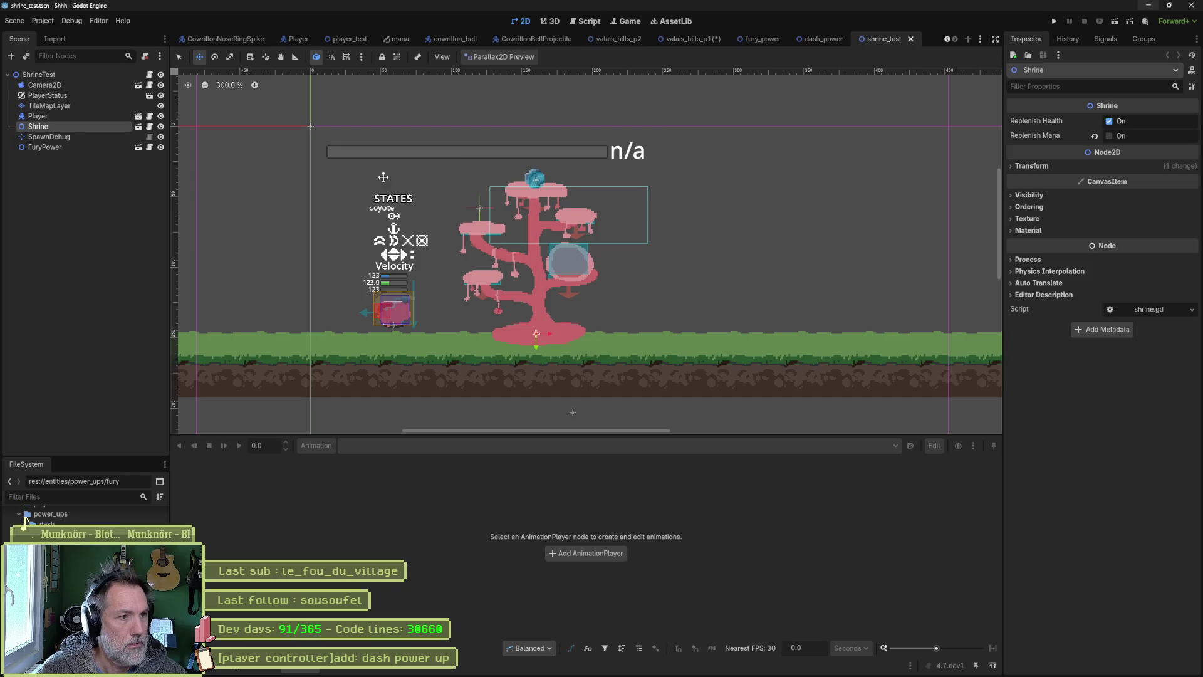
Step: Instance dash_power.tscn, place it on the tree's lower branch, and run the scene
left_click(78, 182)
key("ctrl+shift+o")
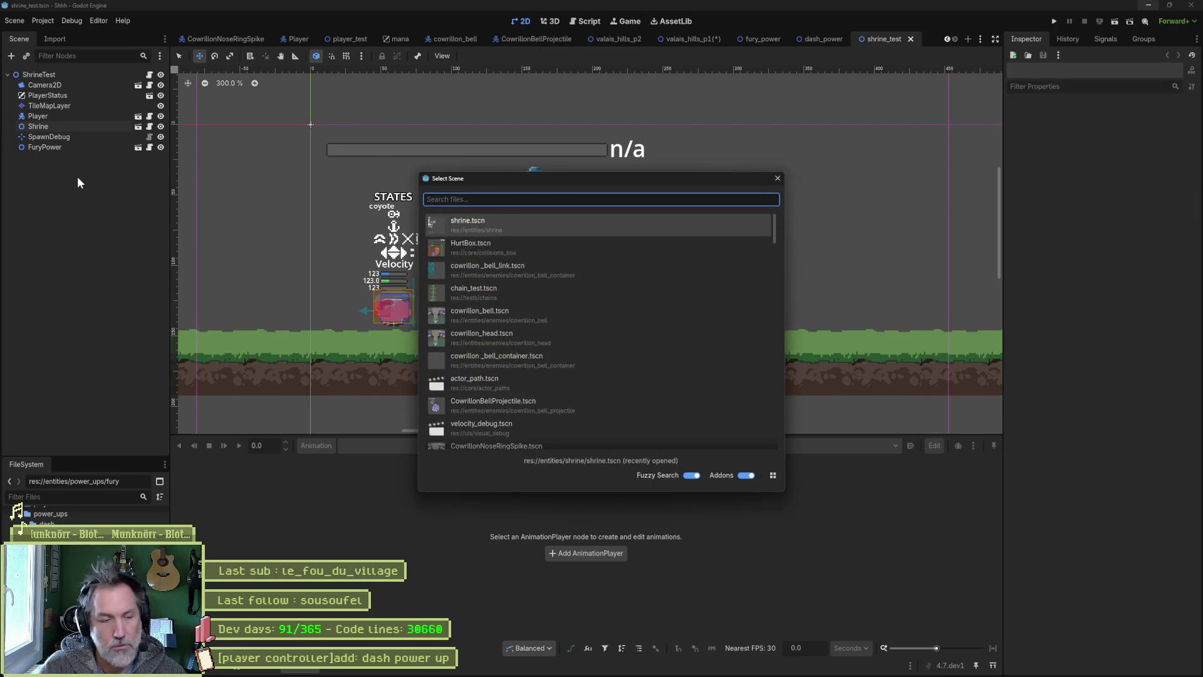
type("dash")
key("Return")
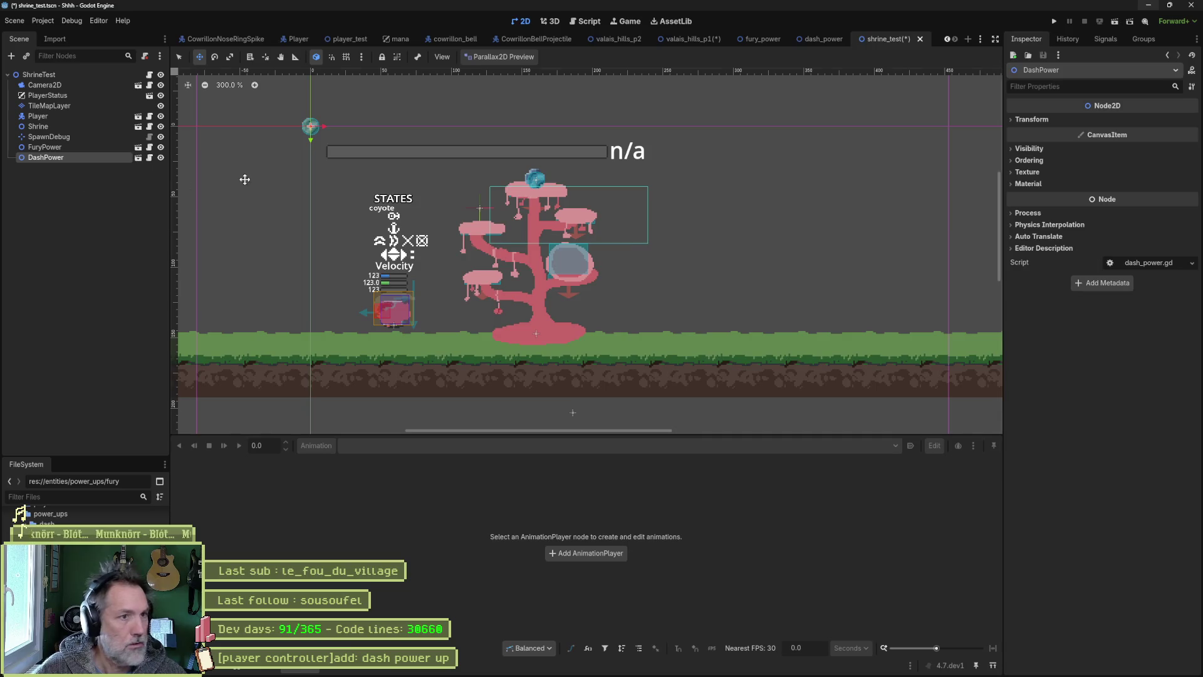
mouse_move(278, 164)
left_mouse_down()
mouse_move(476, 301)
mouse_move(466, 294)
left_mouse_up()
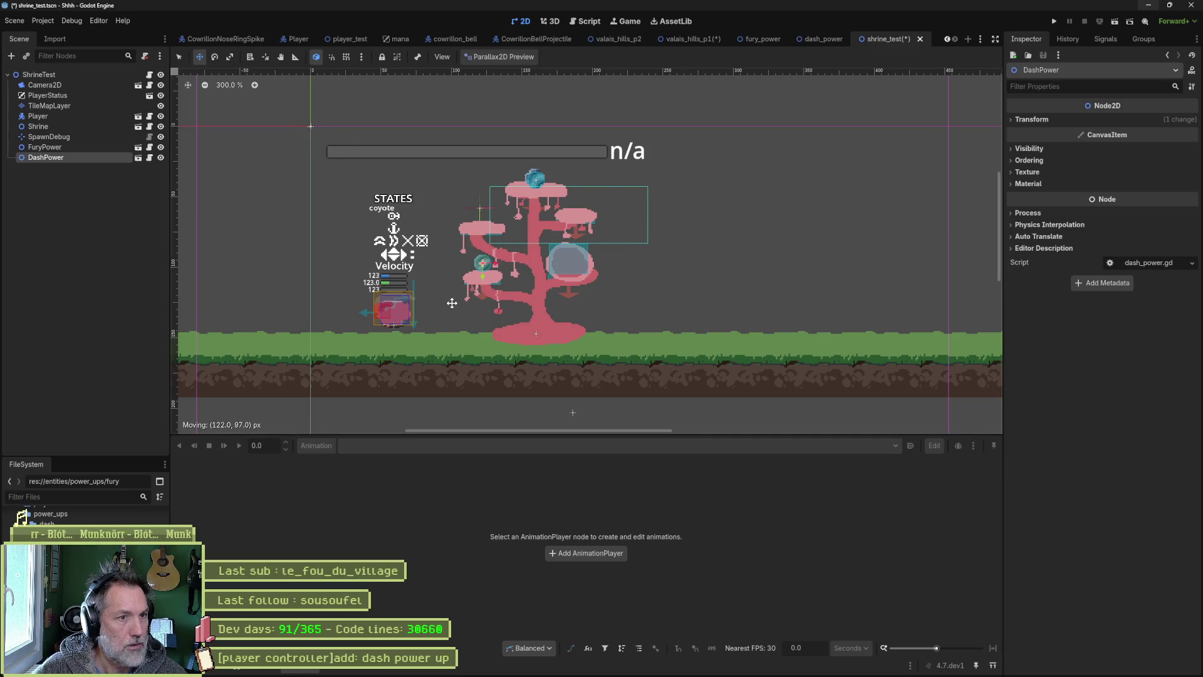
key("F5")
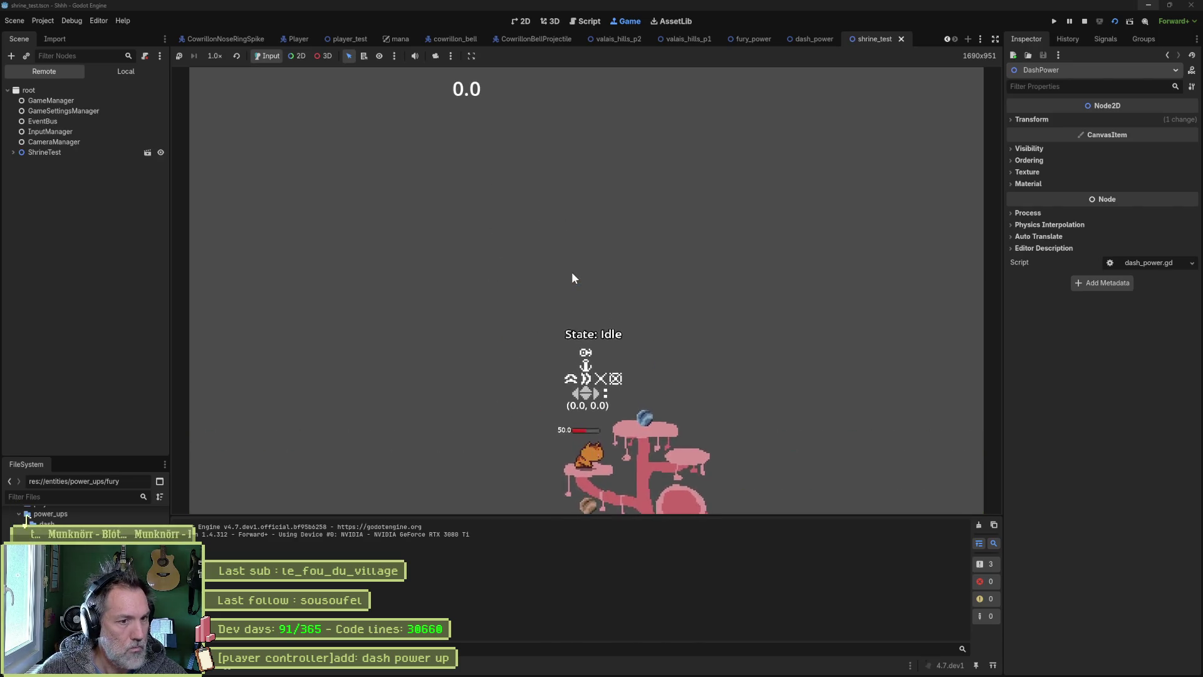
Step: Walk the cat left in the running shrine test, then stop the game
key("Left")
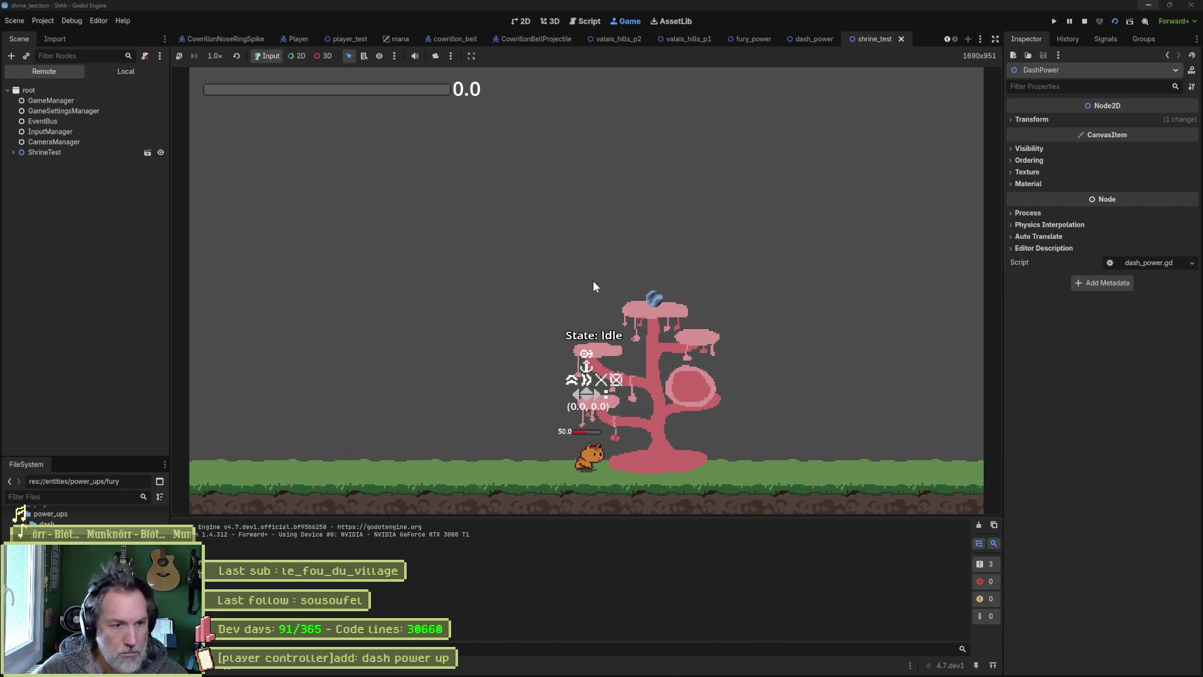
key("F8")
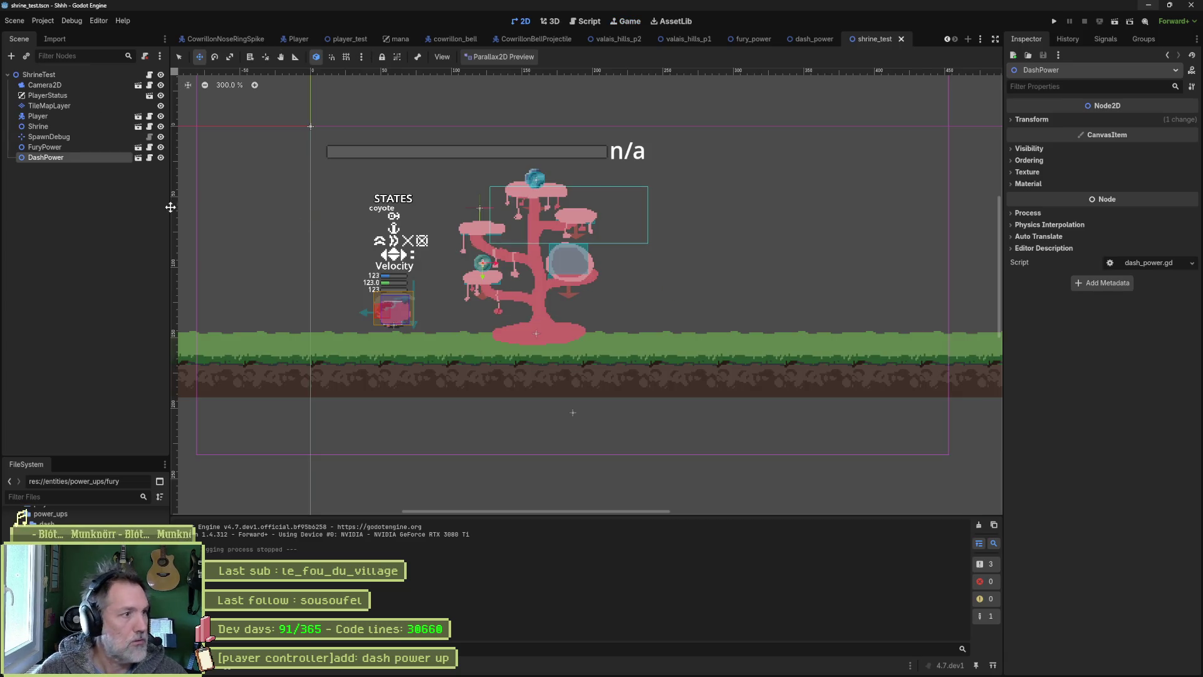
Step: Open the game_settings.tres resource from the Player node's inspector
left_click(63, 118)
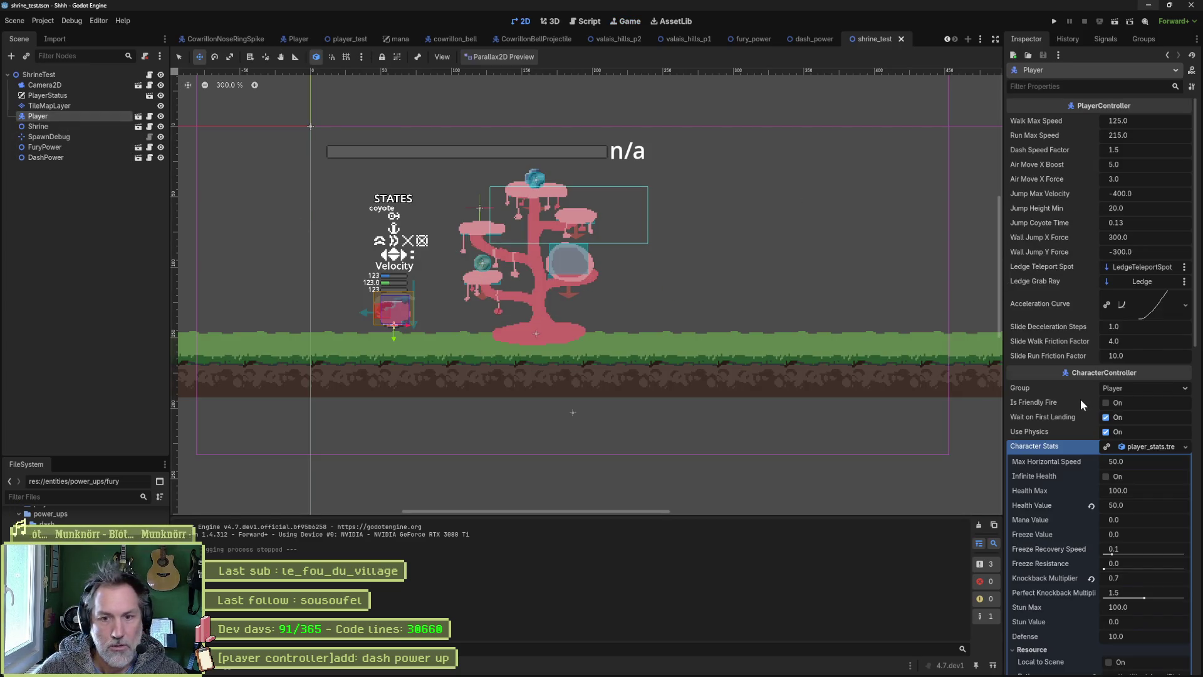
left_click(1141, 446)
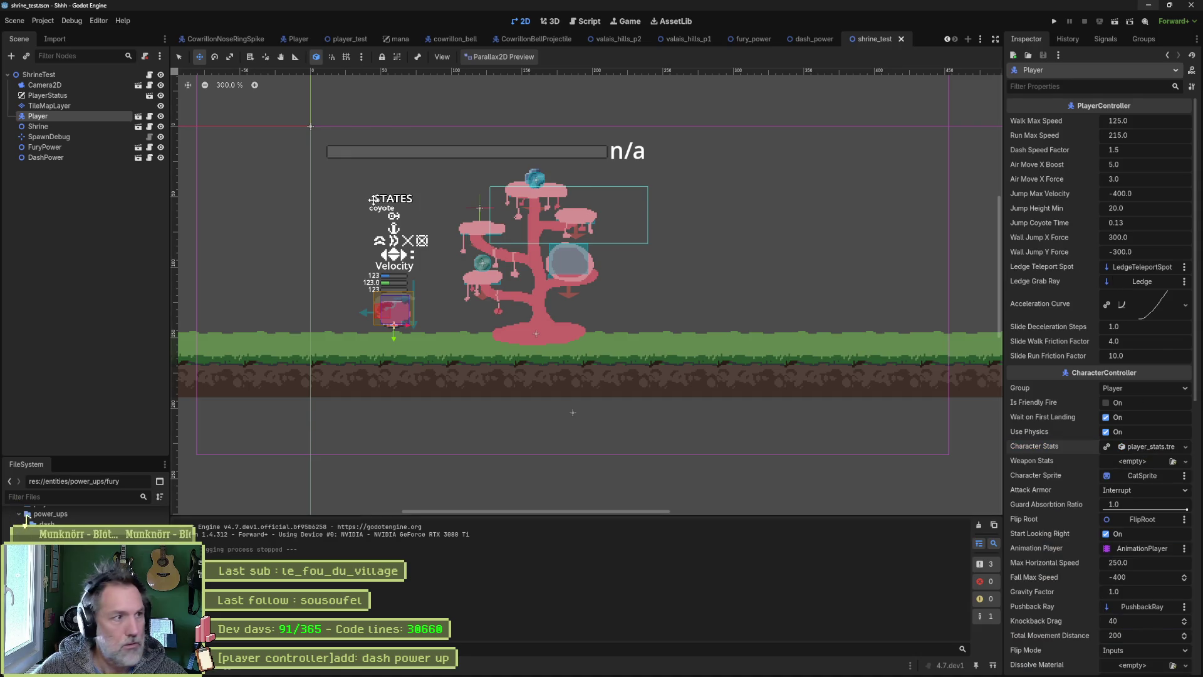
scroll(88, 511, "up", 5)
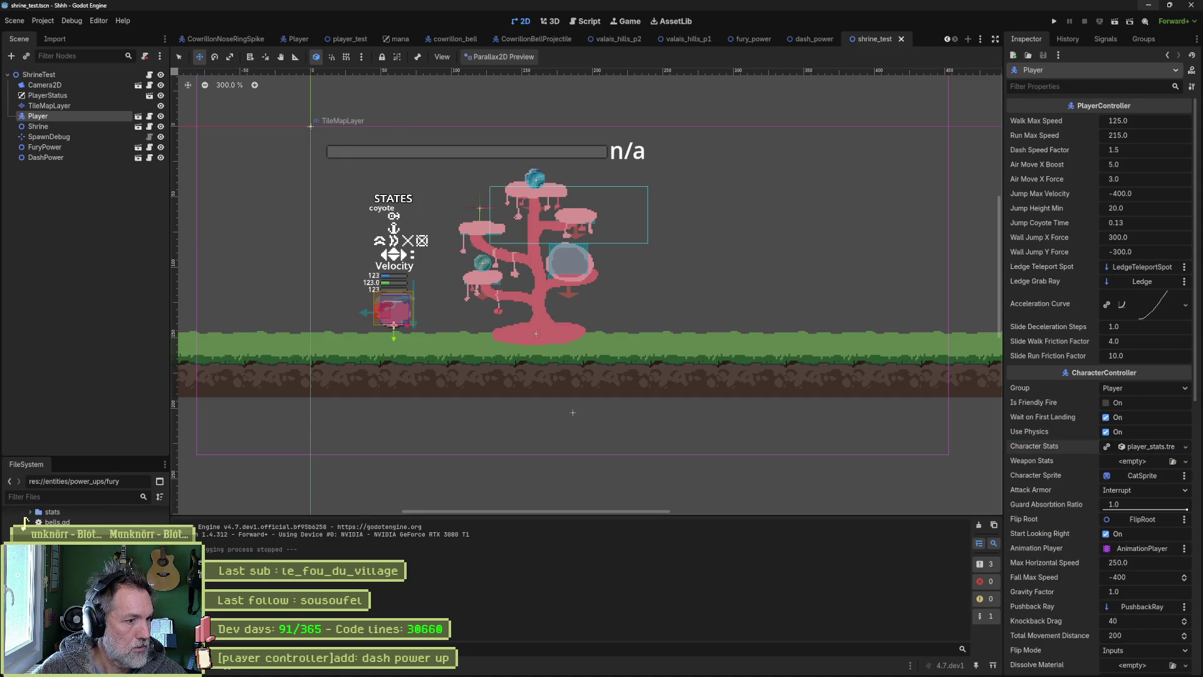
left_click(50, 526)
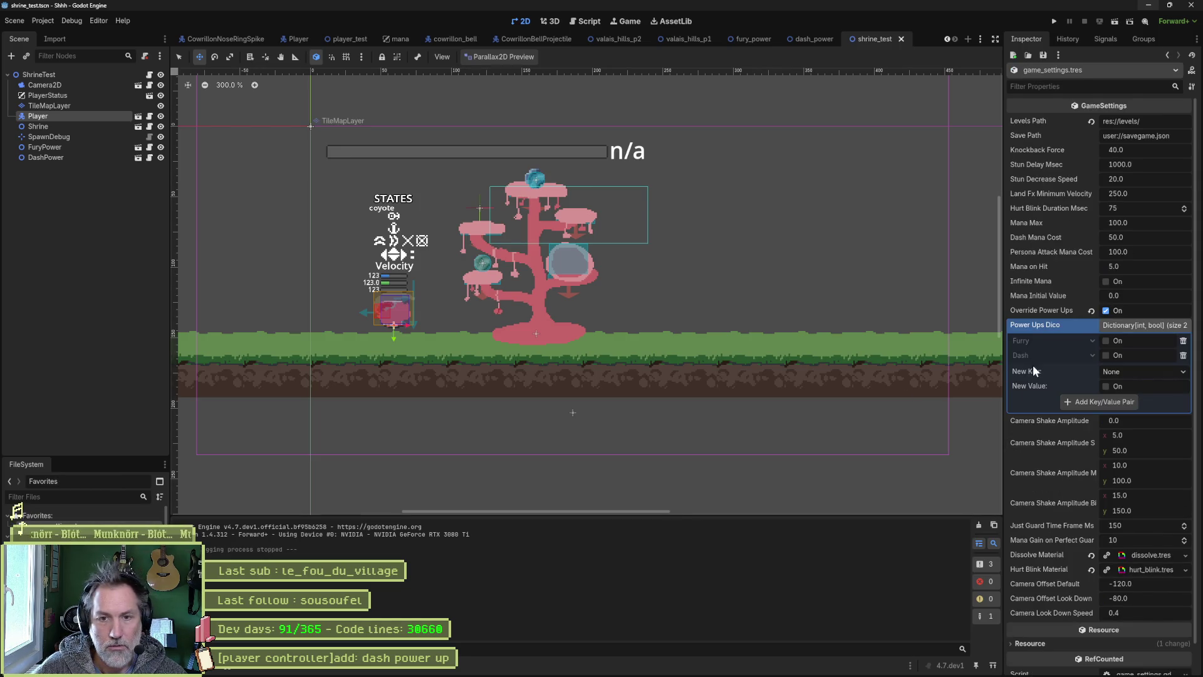
Step: Enable Infinite Mana with the Furry and Dash power-ups left off, then run the scene
left_click(1107, 356)
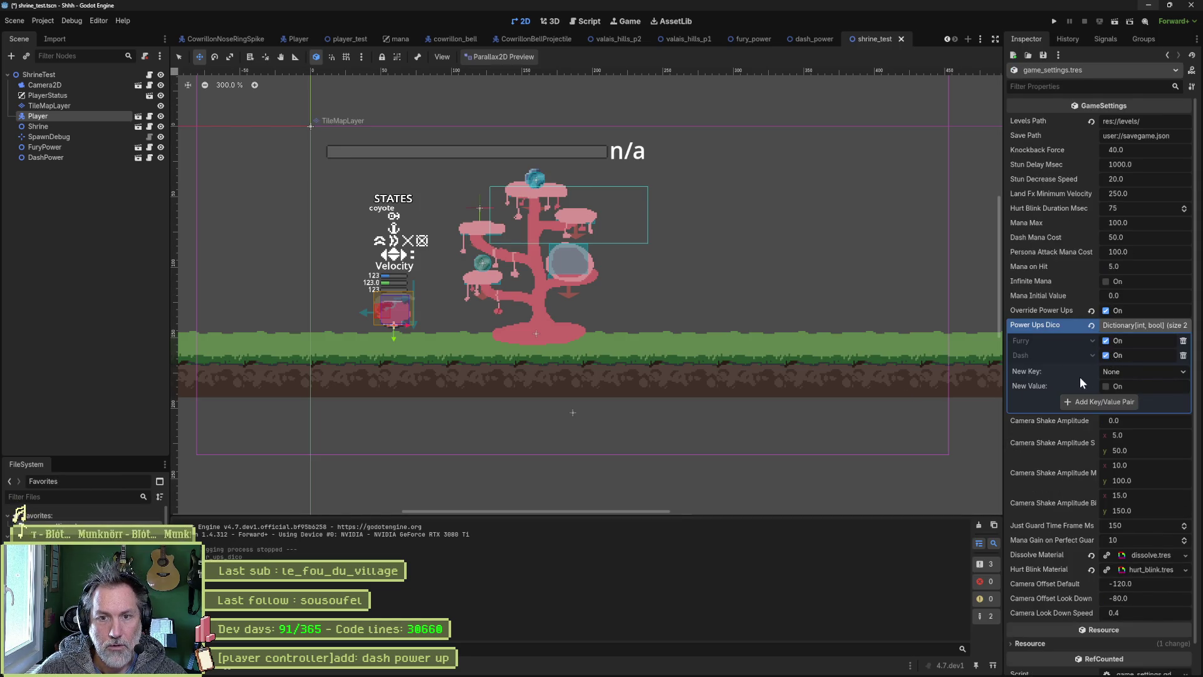
left_click(1107, 282)
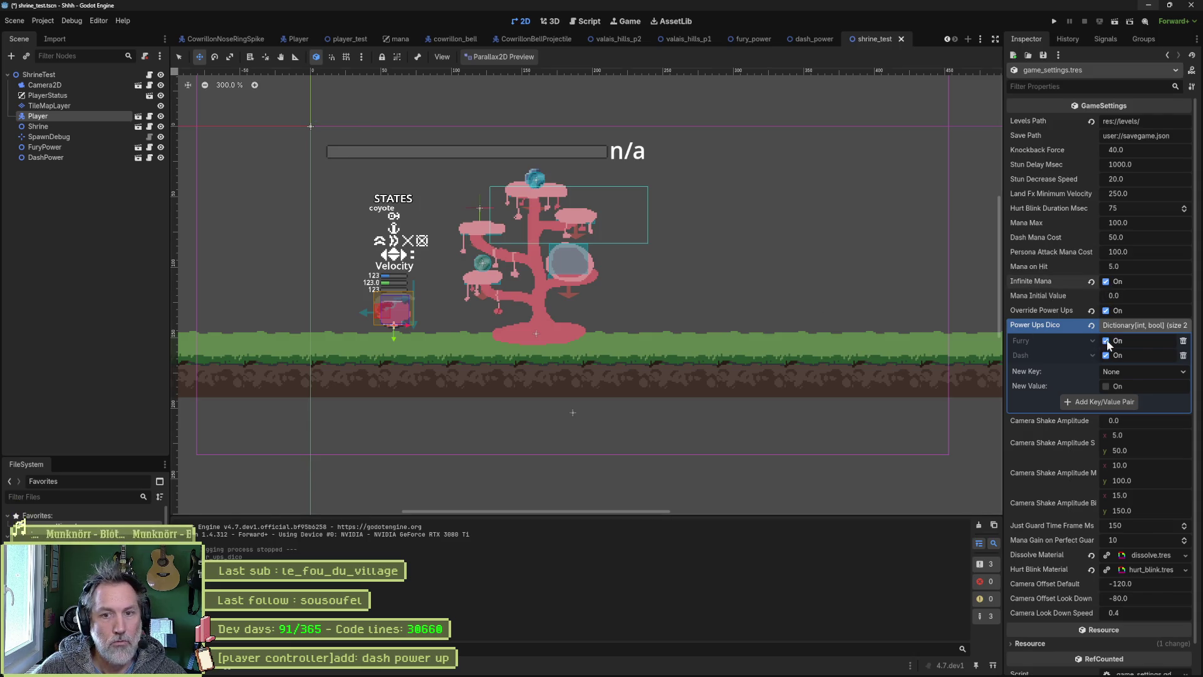
key("ctrl+z")
key("ctrl+z")
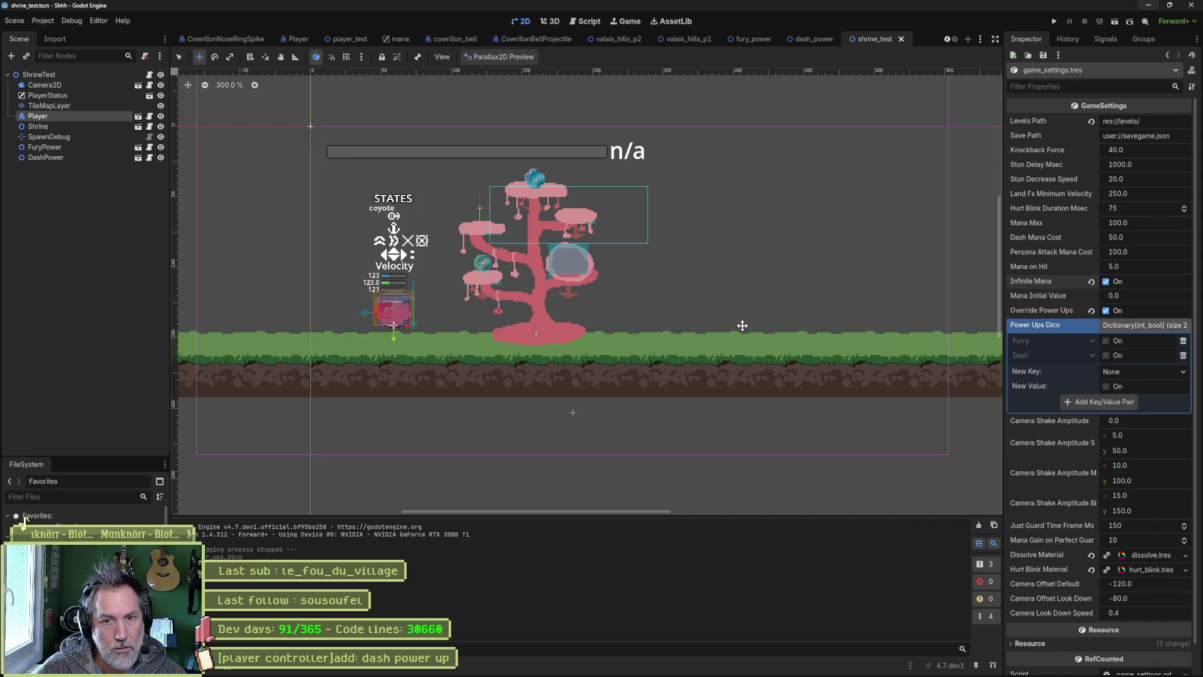
key("F6")
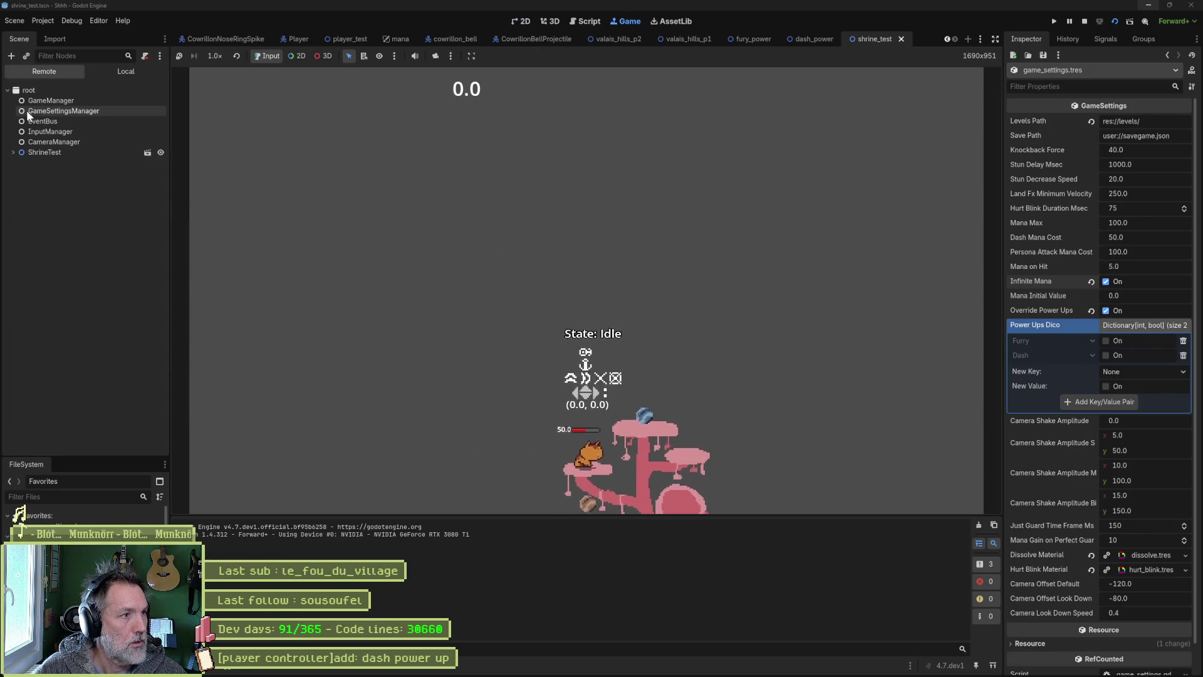
Step: Check the running GameManager's Power Up Keys, jump onto the tree to grab the pickup, then stop
left_click(54, 104)
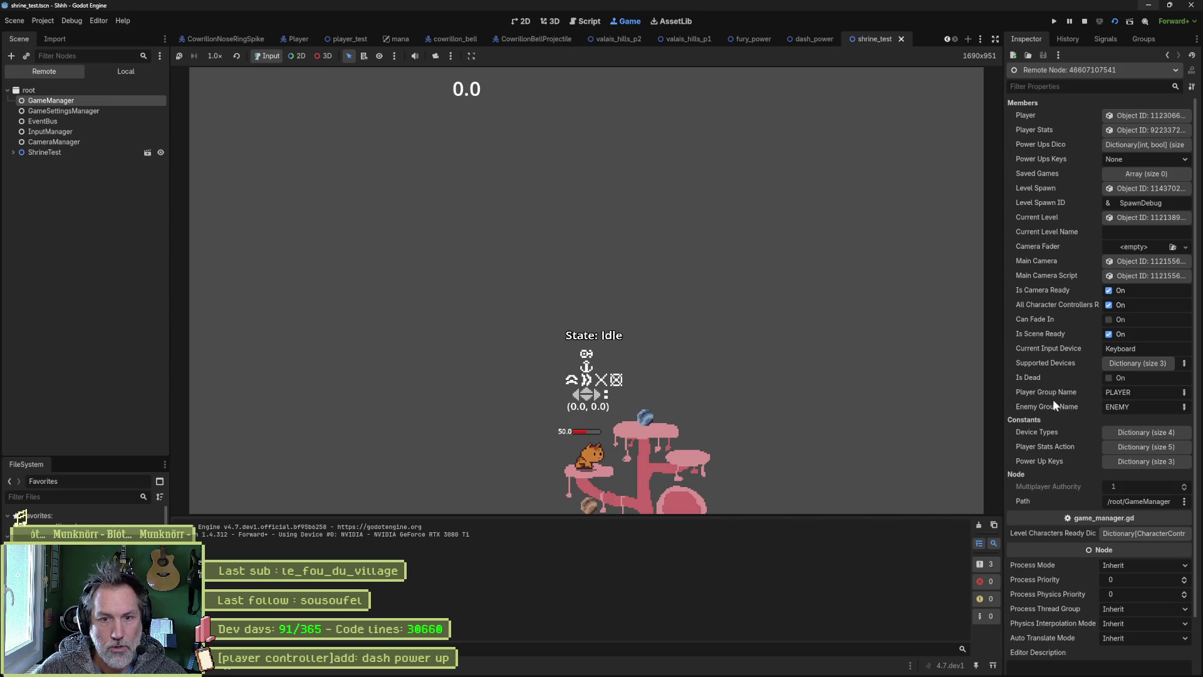
left_click(1133, 461)
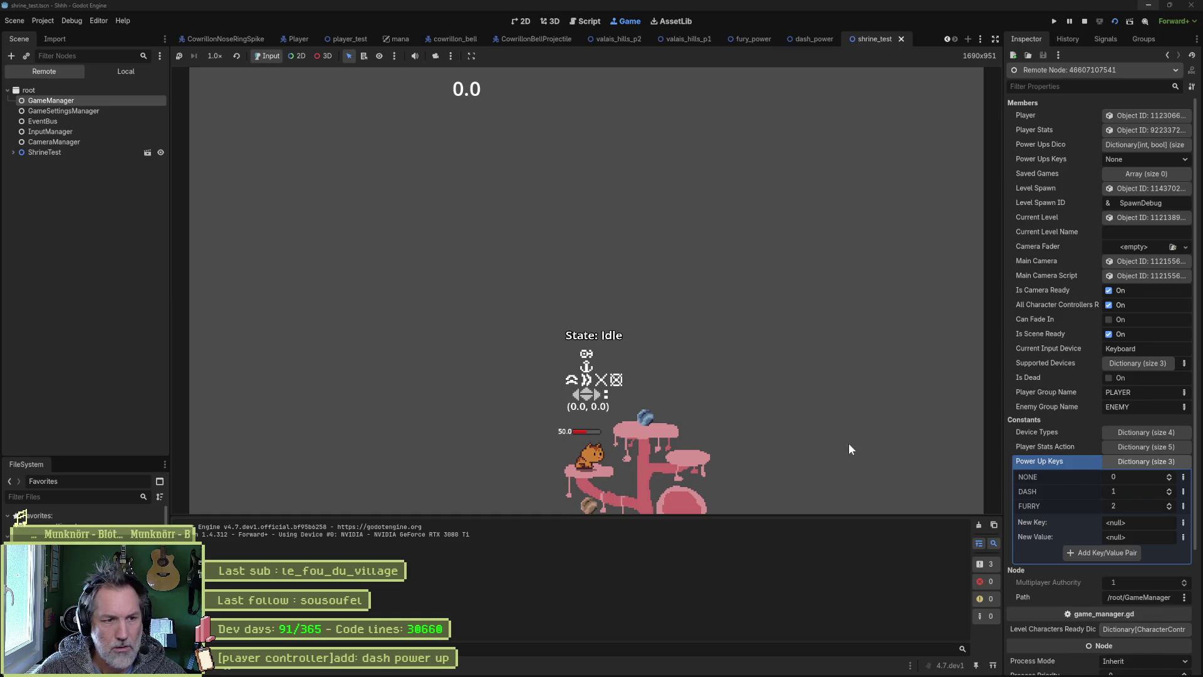
left_click(732, 427)
key("Left")
key("Right")
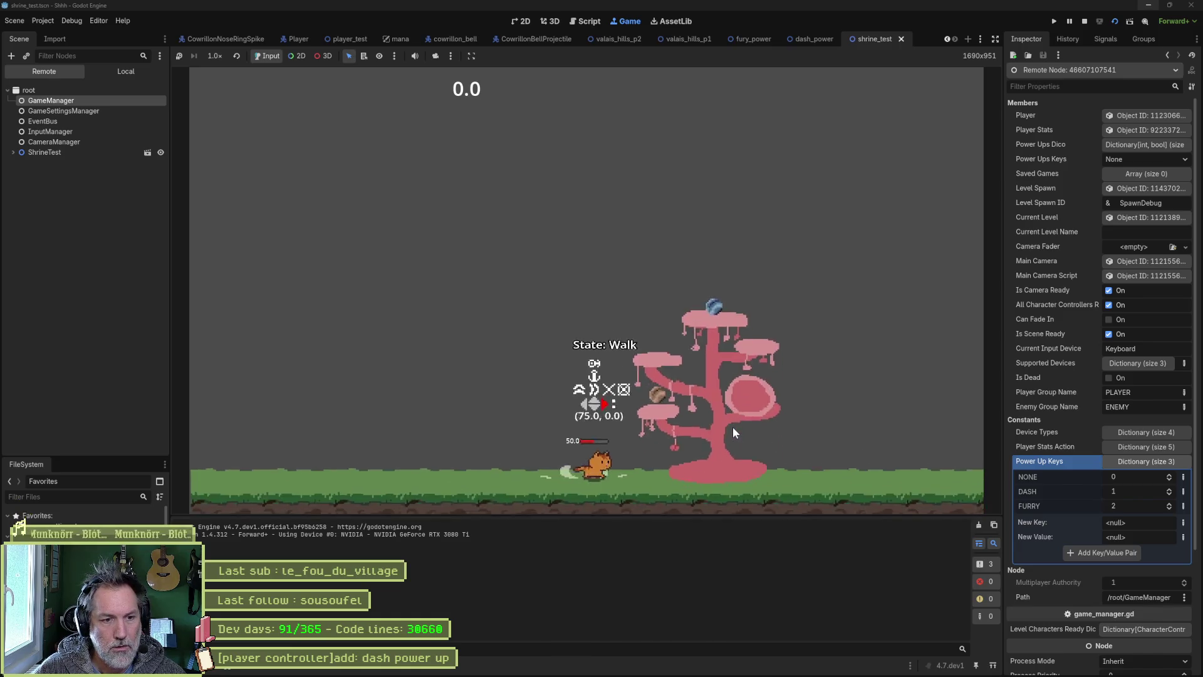
key("space")
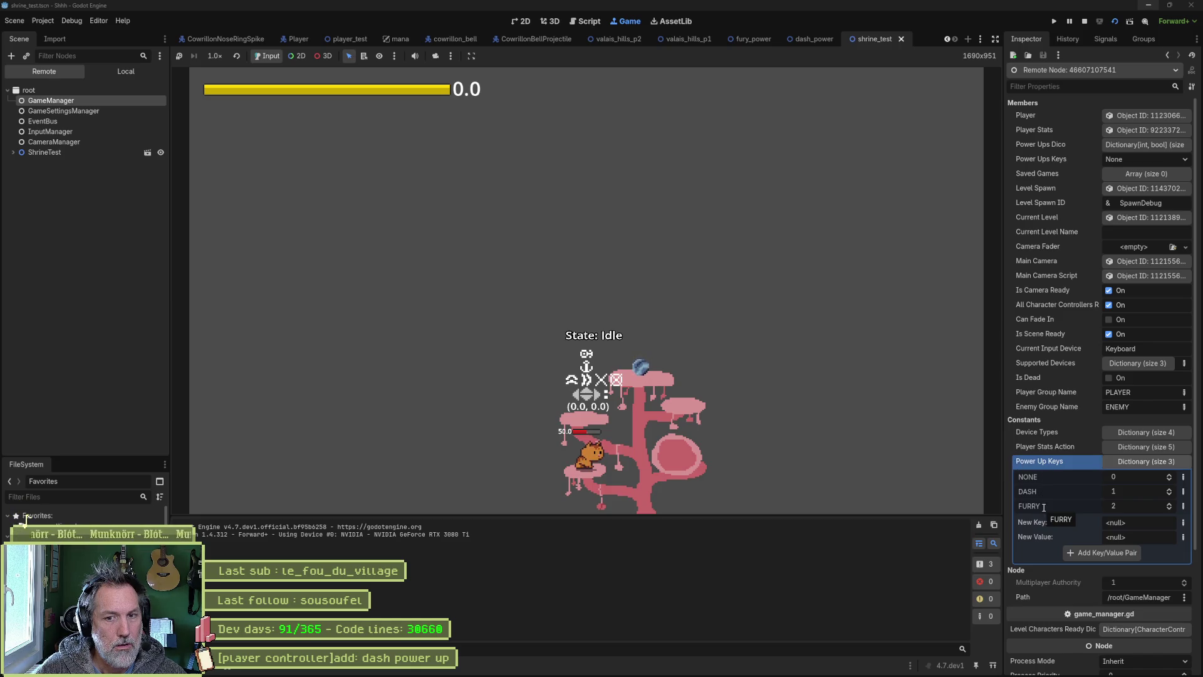
left_click(1085, 21)
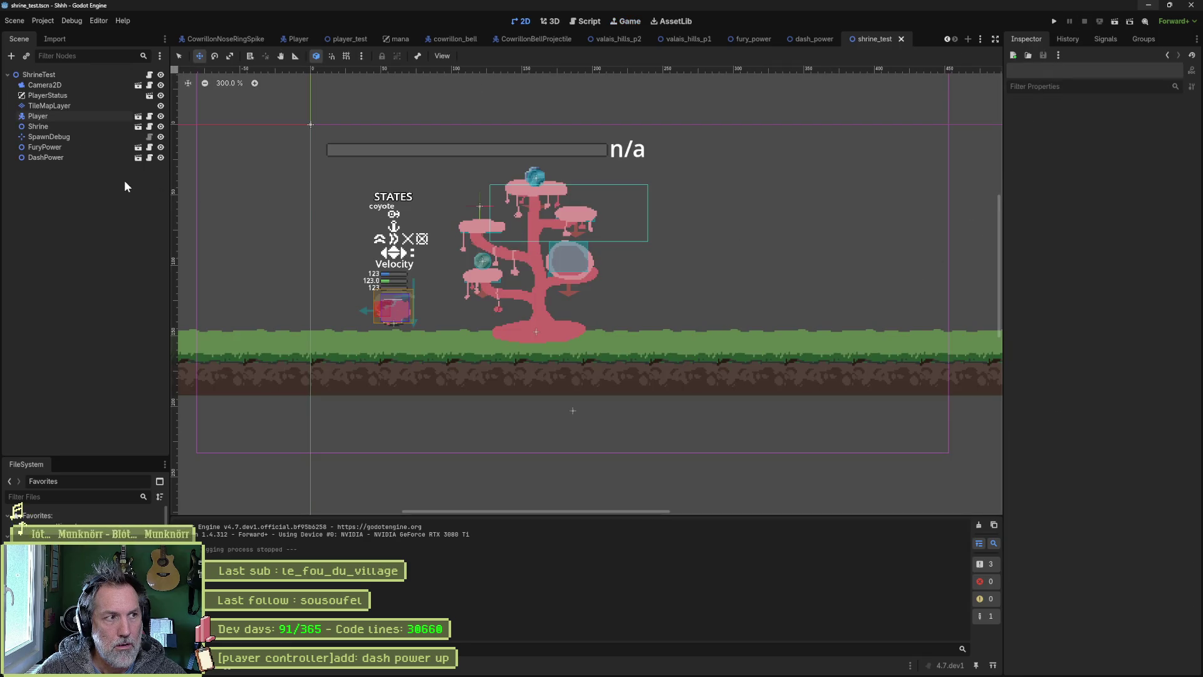
Step: Compare the Shrine, FuryPower and DashPower node properties, including DashPower's Ordering settings
left_click(88, 126)
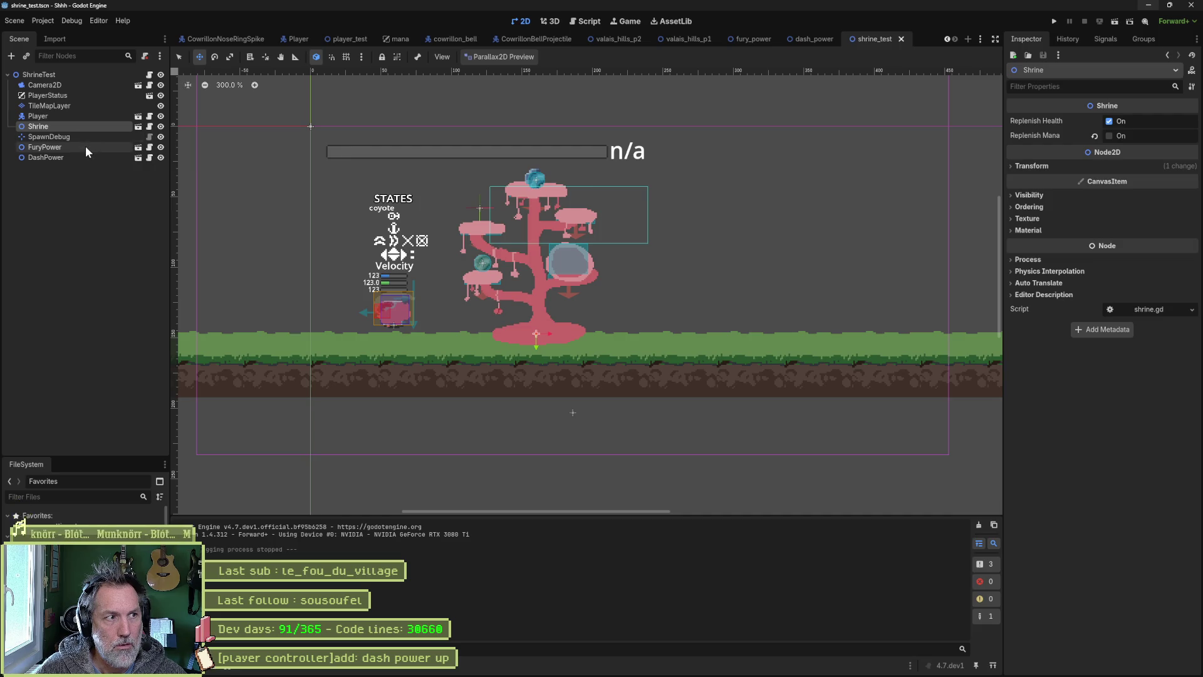
left_click(86, 148)
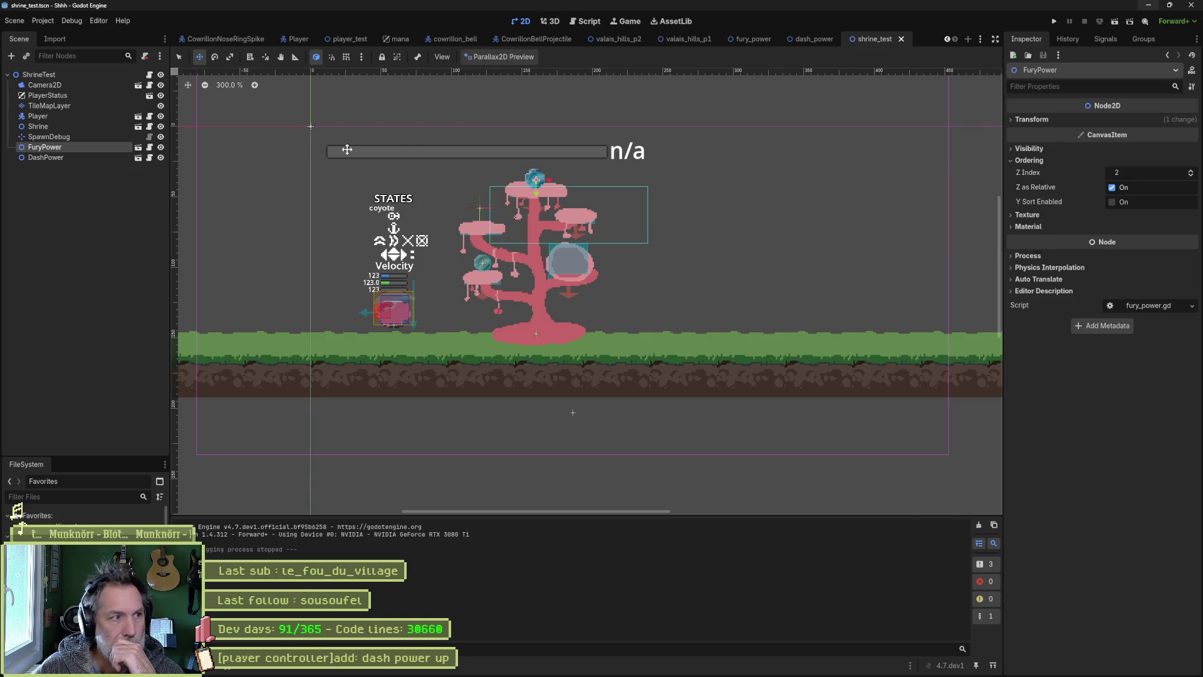
left_click(96, 160)
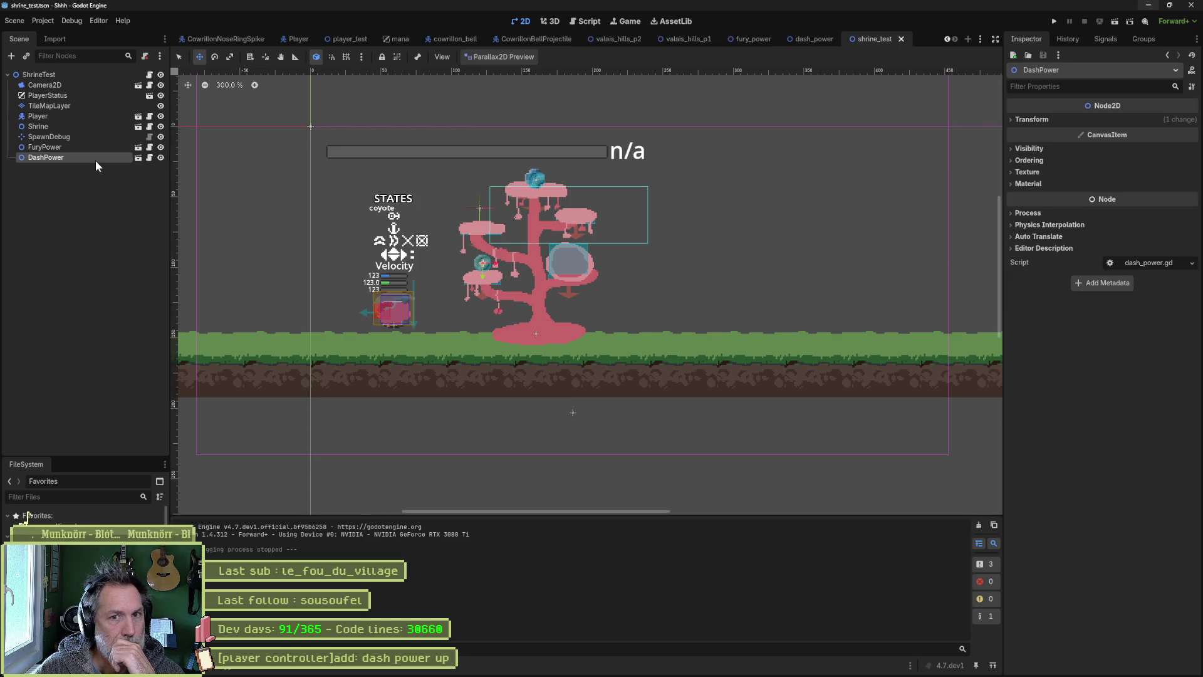
left_click(1029, 161)
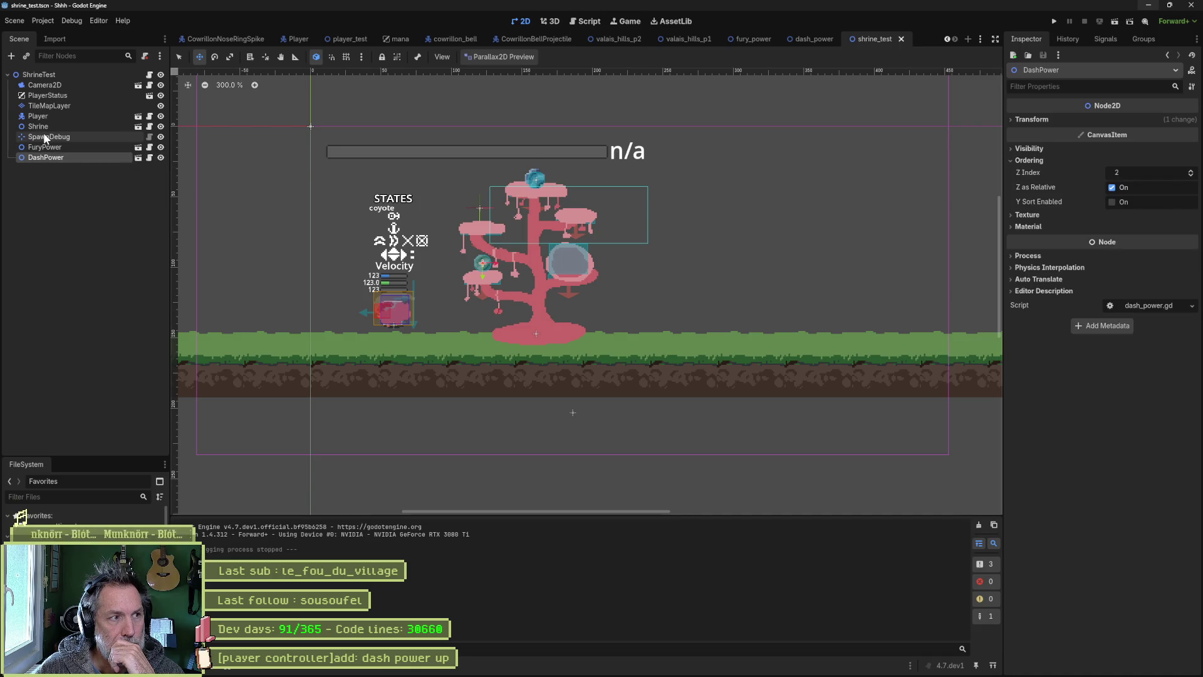
Step: Open the FuryPower scene's fury_power.gd script and highlight FURRY on line 23
left_click(138, 148)
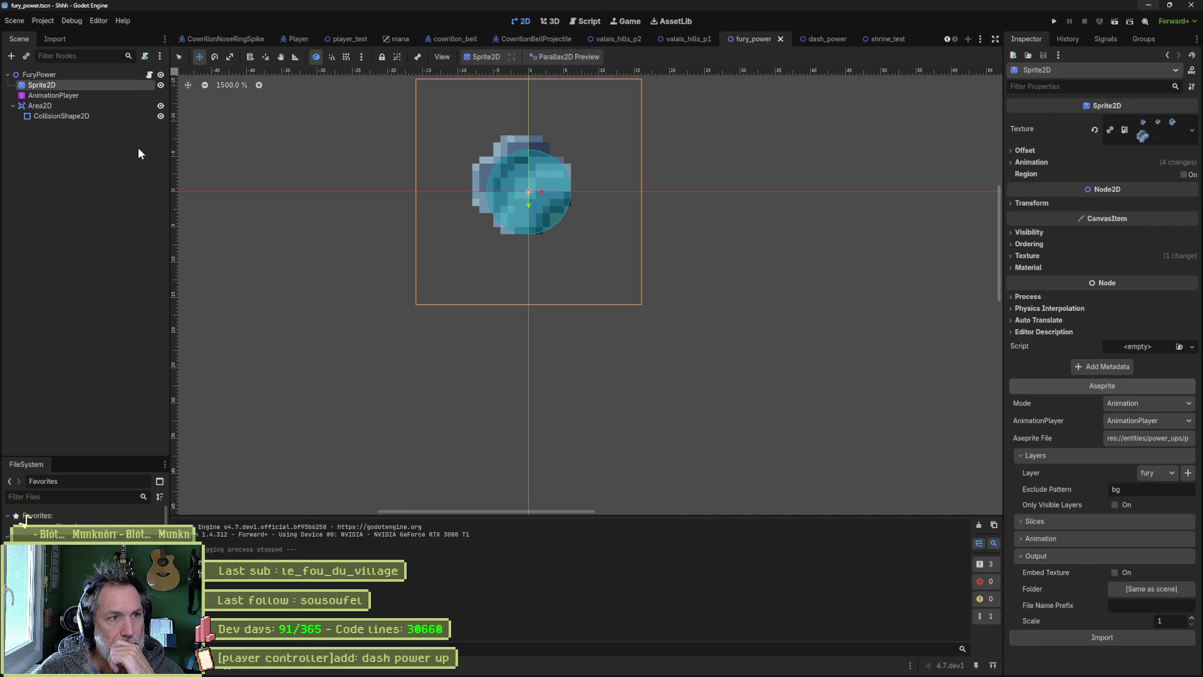
left_click(106, 74)
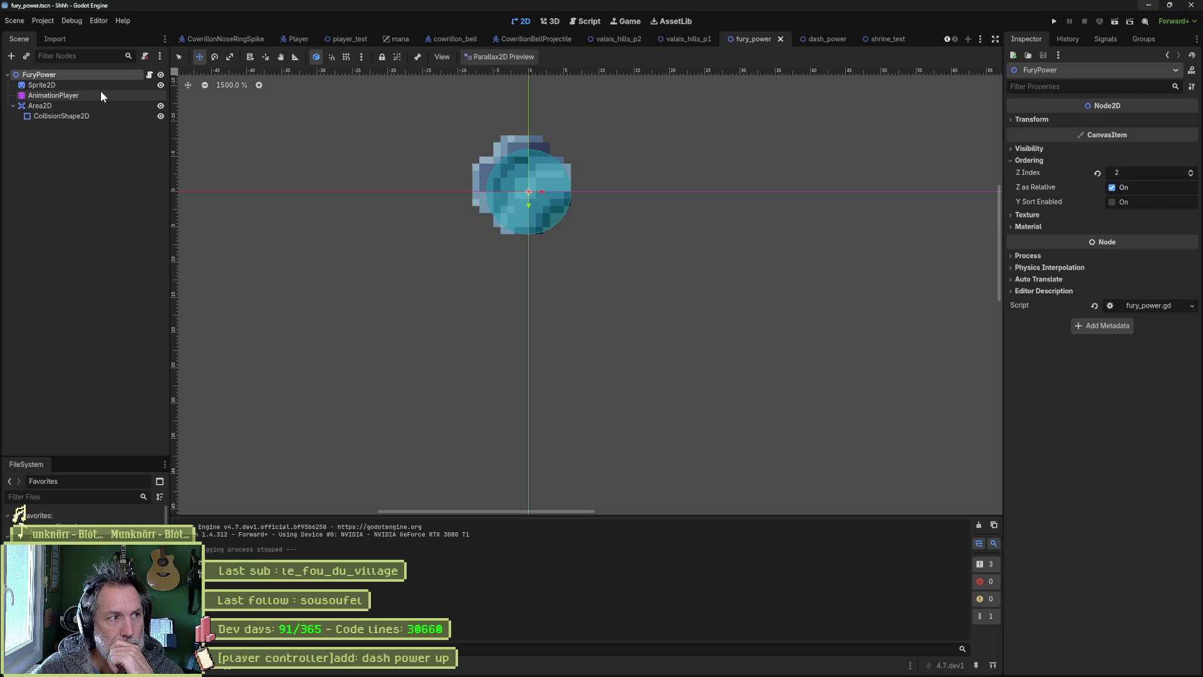
left_click(149, 75)
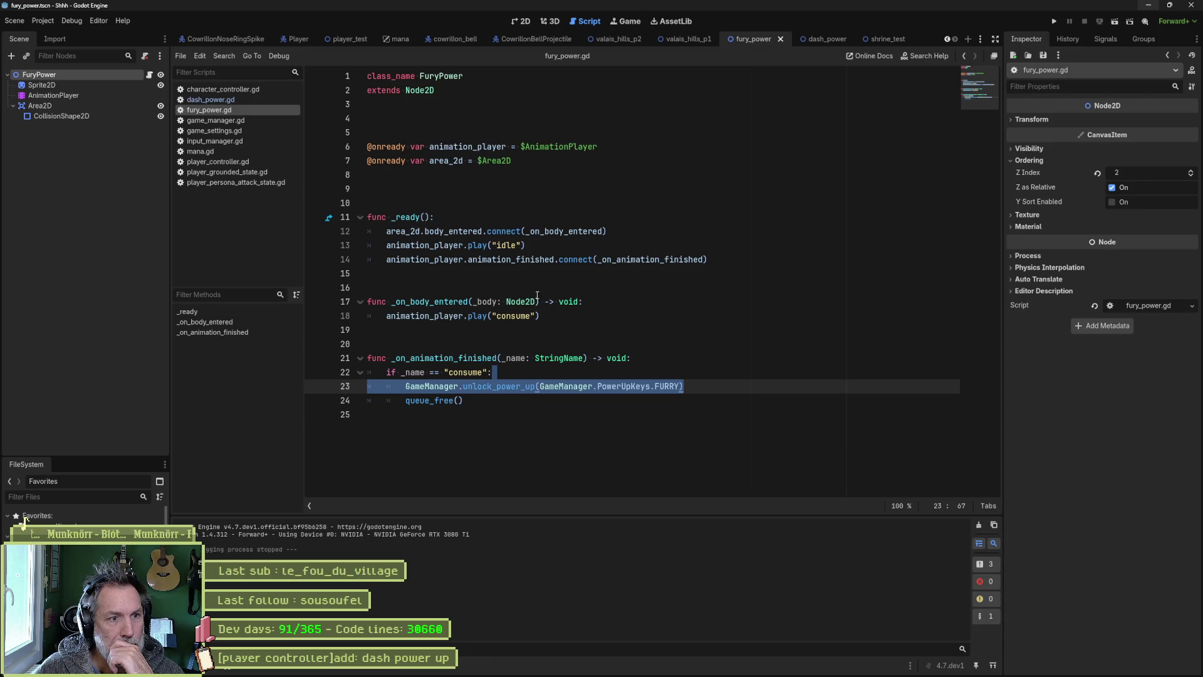
double_click(666, 386)
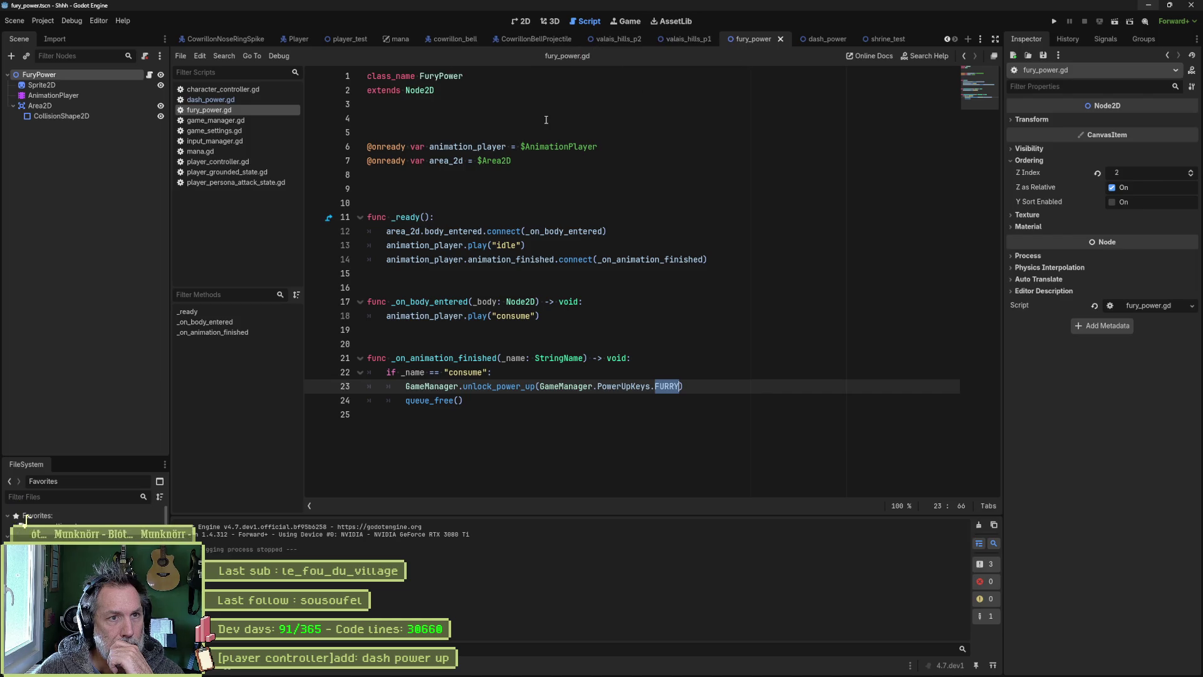
Step: From shrine_test, open the DashPower scene and its dash_power.gd script
left_click(887, 38)
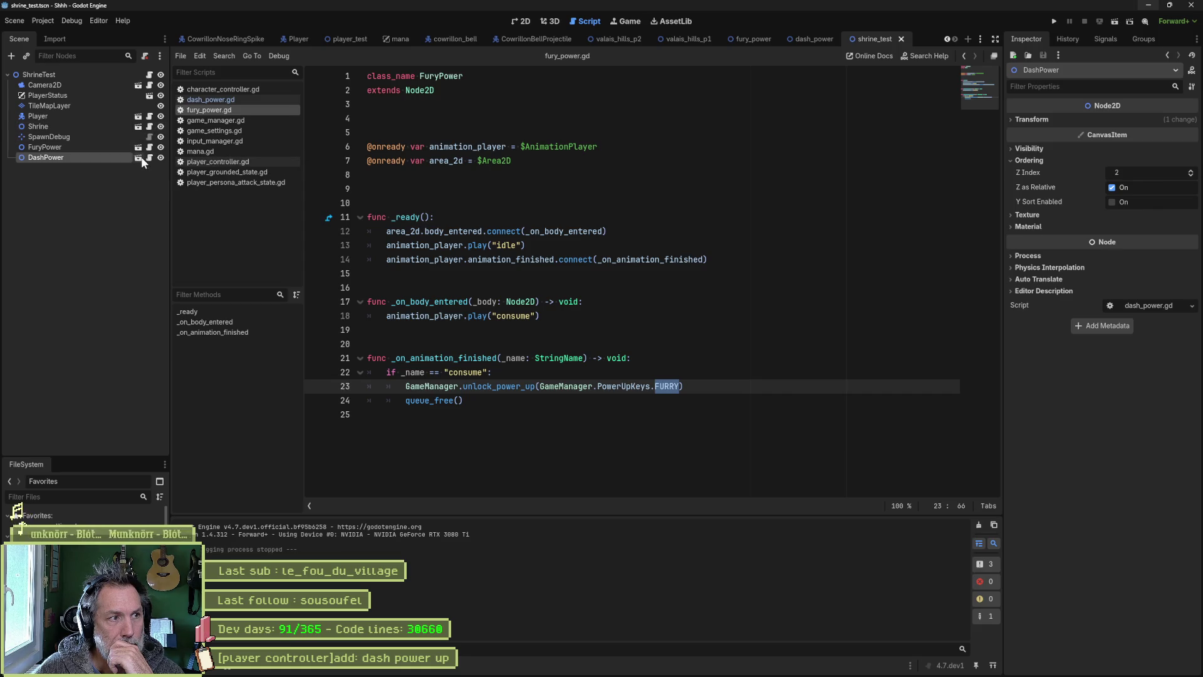
left_click(141, 156)
left_click(148, 75)
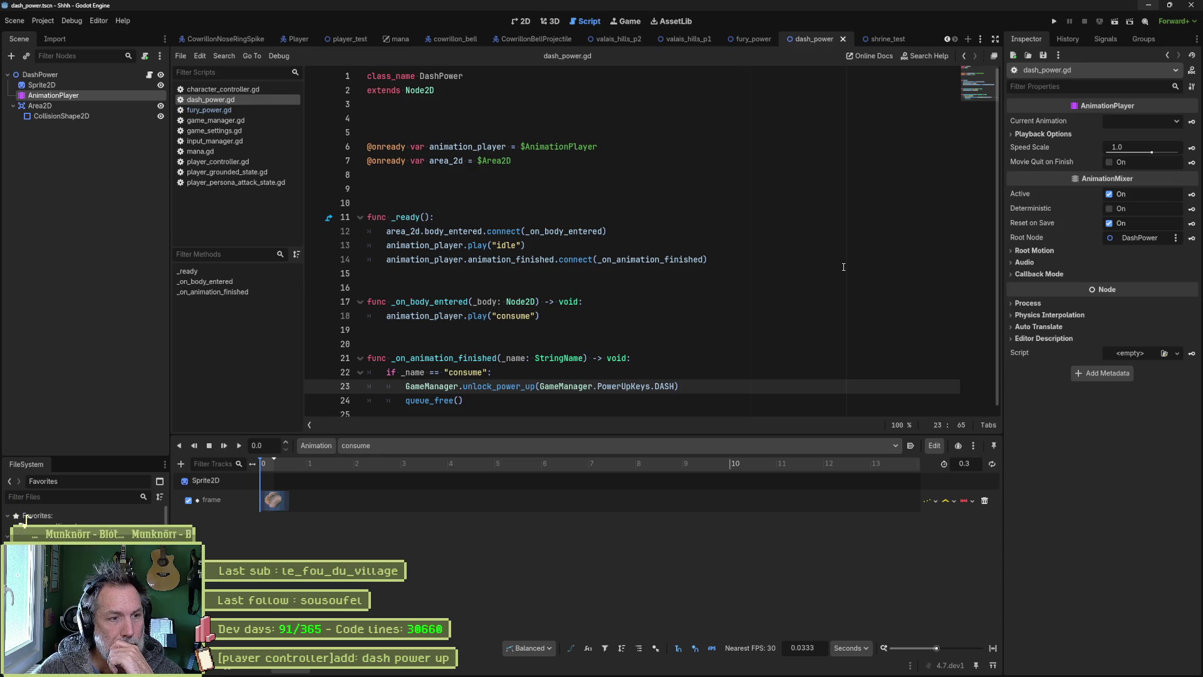
Step: Duplicate unlock_power_up's FURRY branch as a DASH branch in game_manager.gd, save, and run the game
left_click(520, 388, "ctrl")
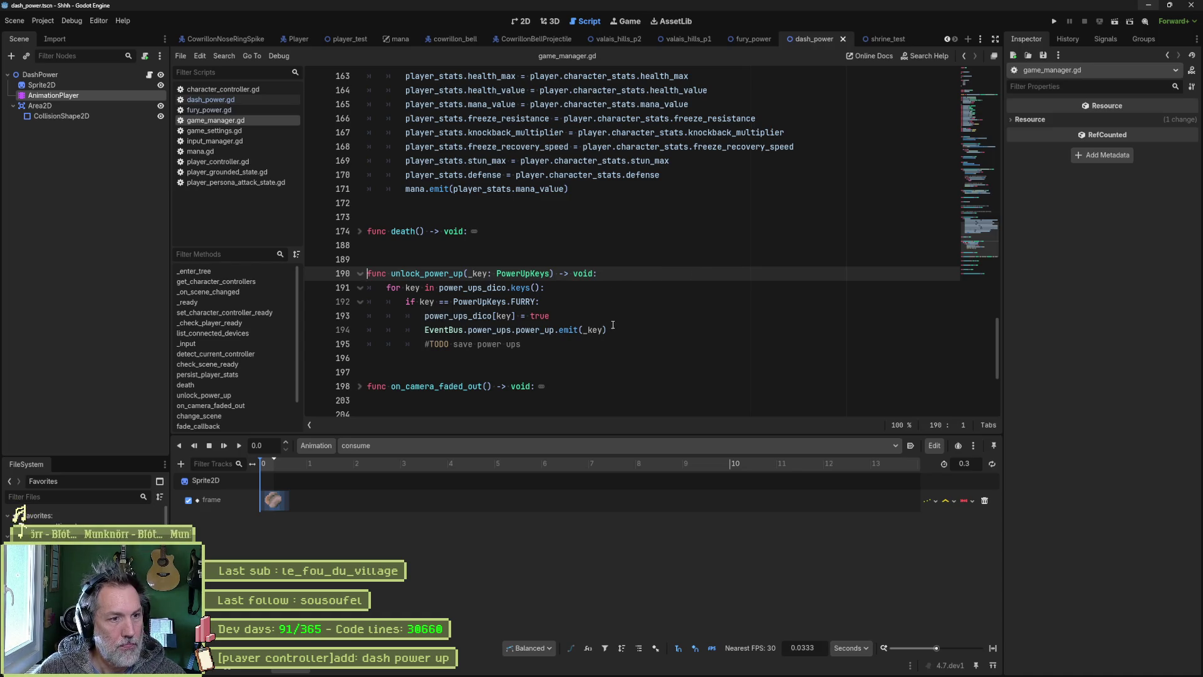
left_click_drag(617, 330, 624, 288)
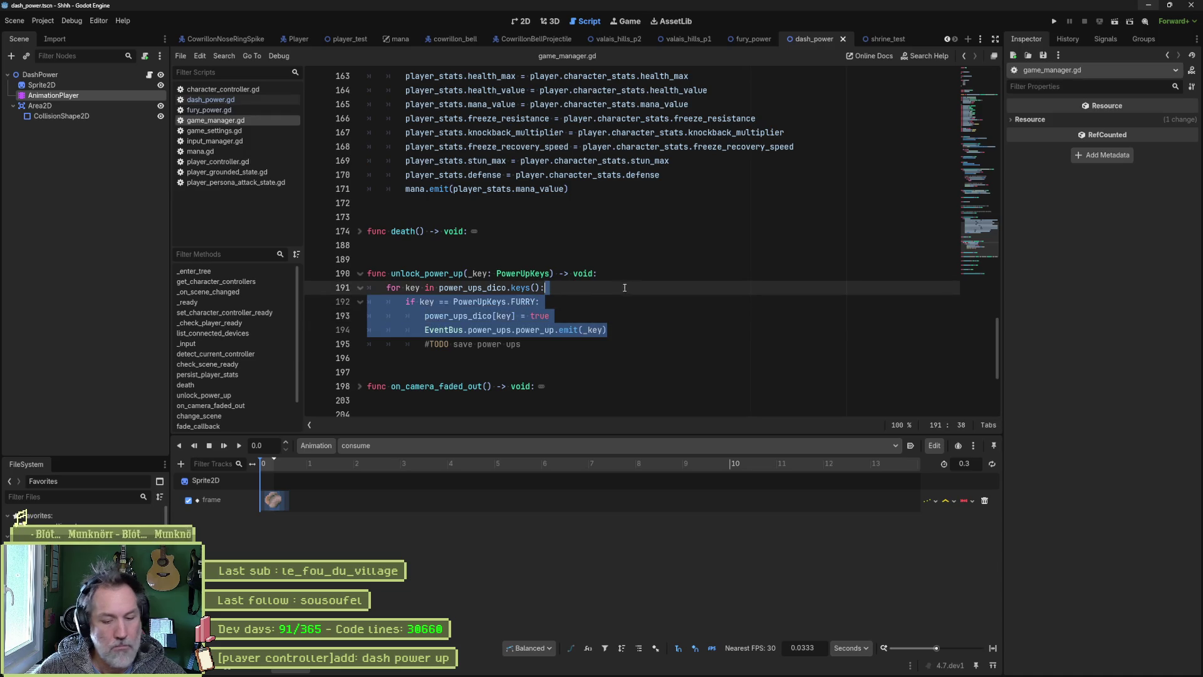
key("ctrl+c")
left_click(612, 330)
key("ctrl+v")
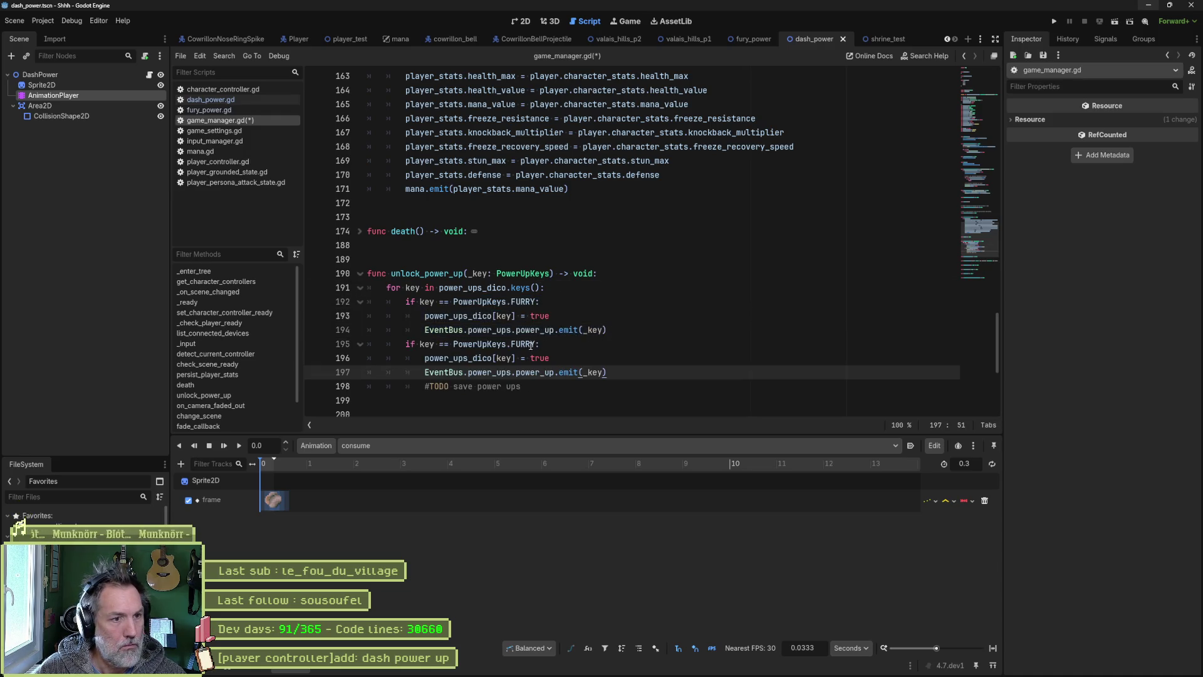
double_click(523, 343)
type("DASH")
key("ctrl+s")
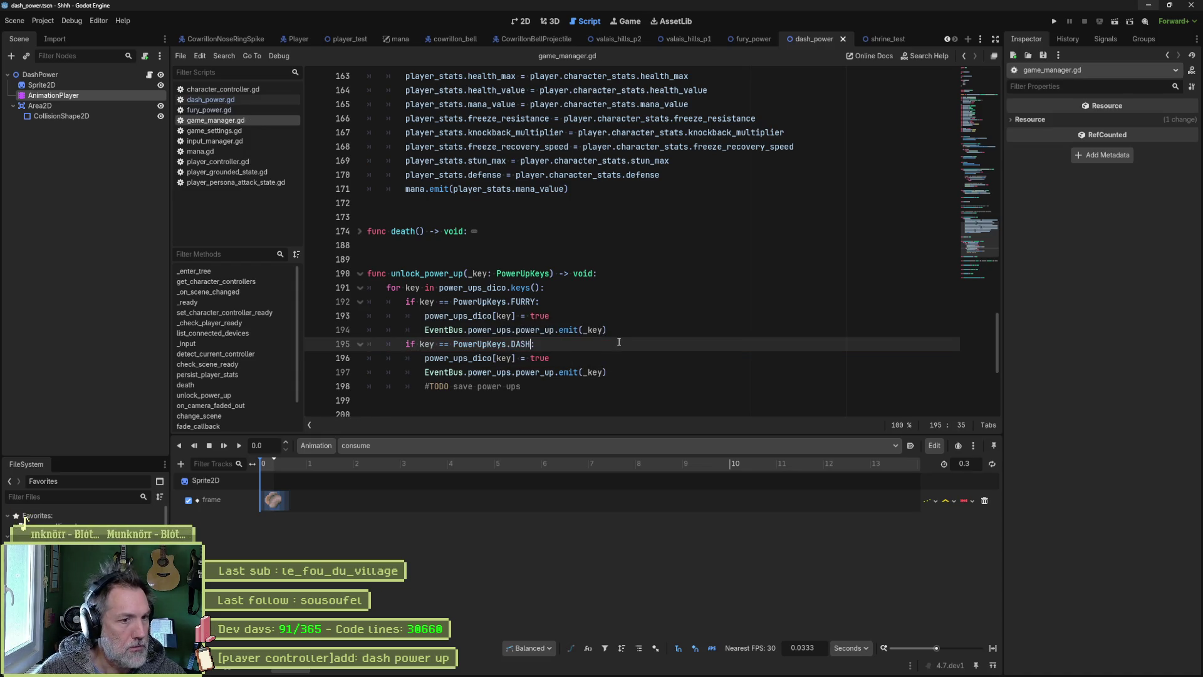
key("F5")
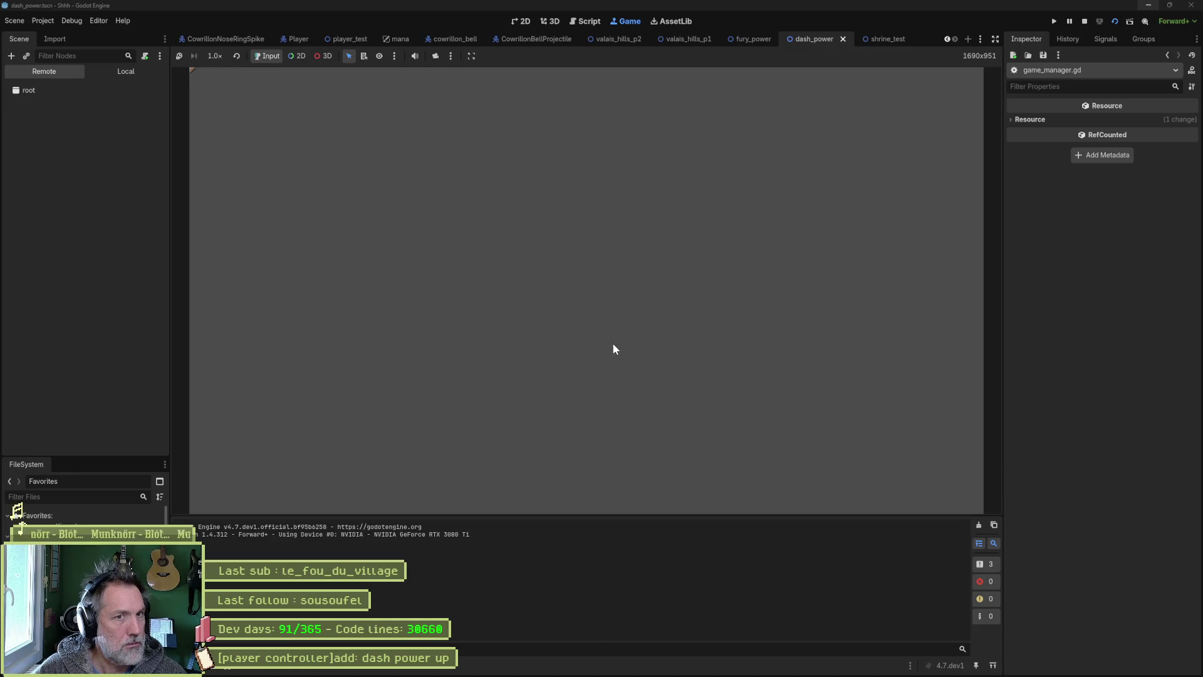
Step: Stop the game, rerun shrine_test, walk the cat left off the tree, then stop again
key("F8")
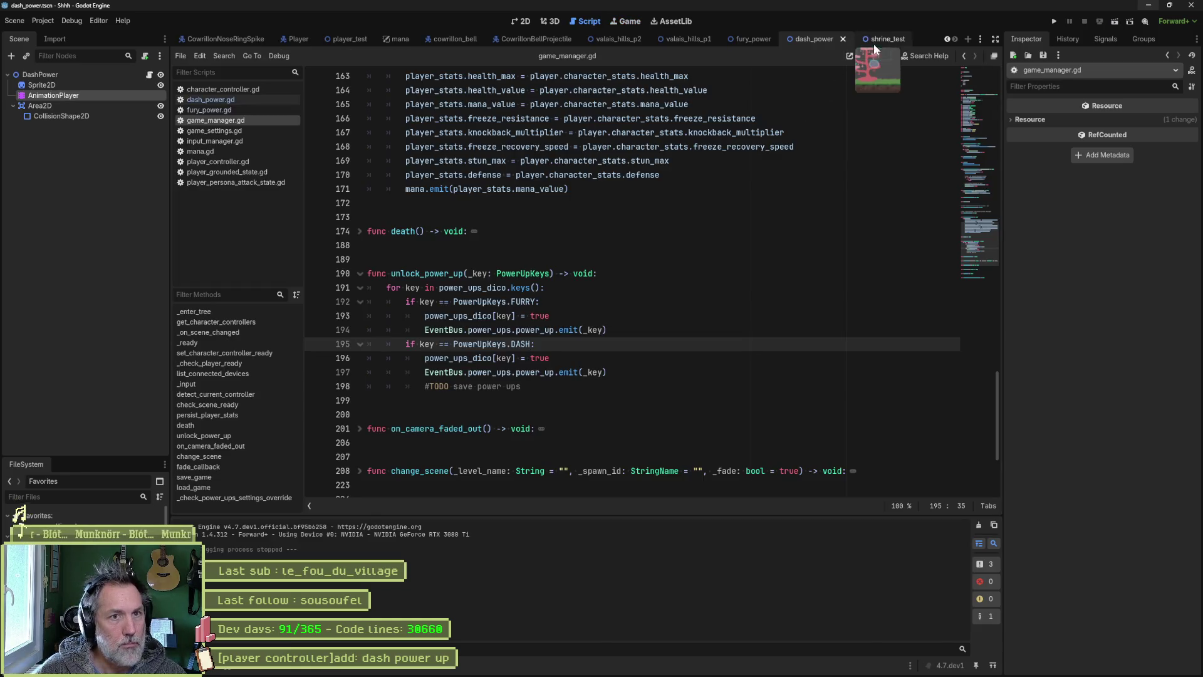
left_click(885, 39)
key("F6")
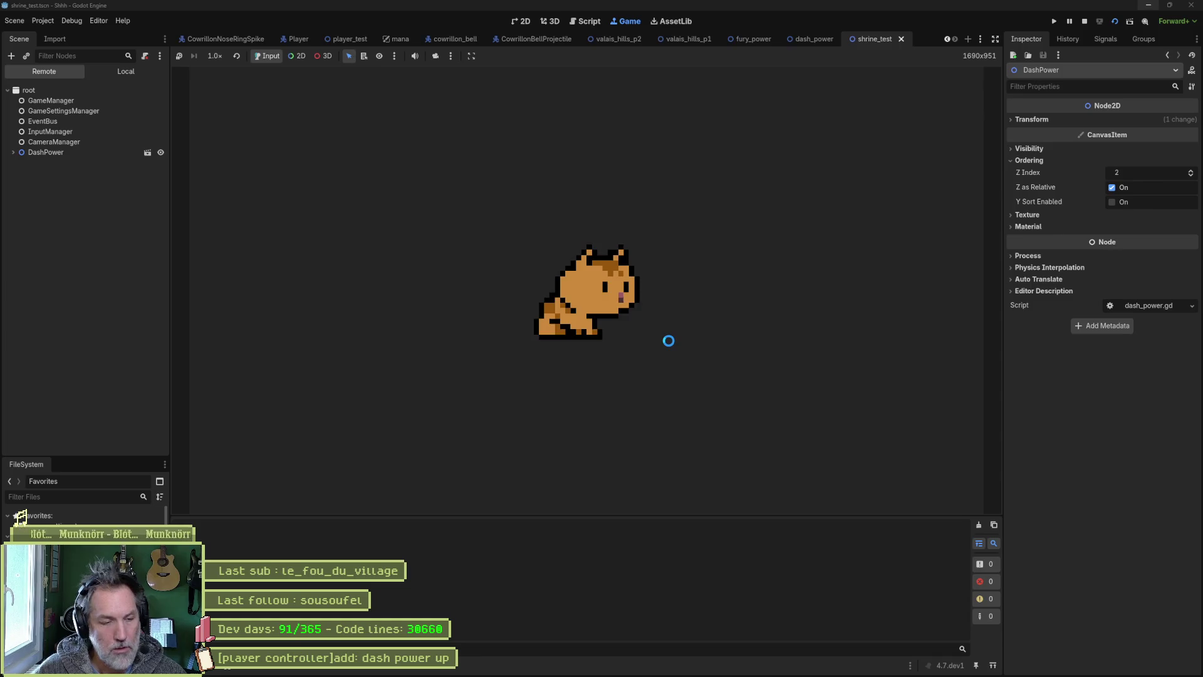
key("Left")
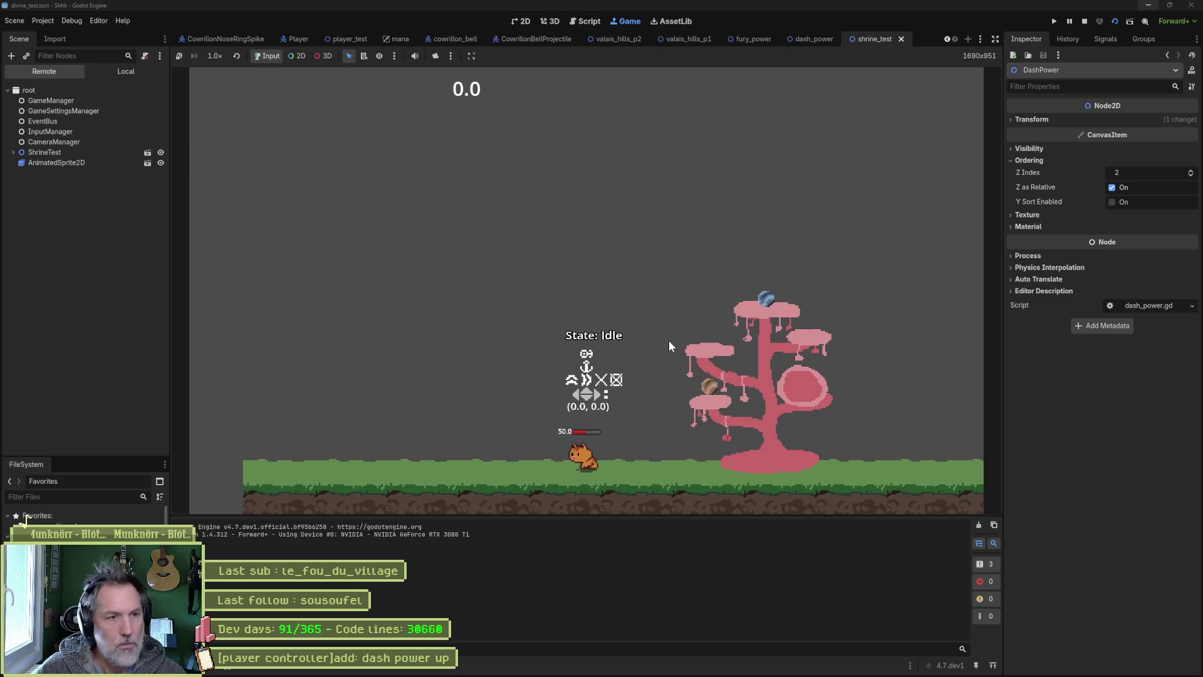
key("F8")
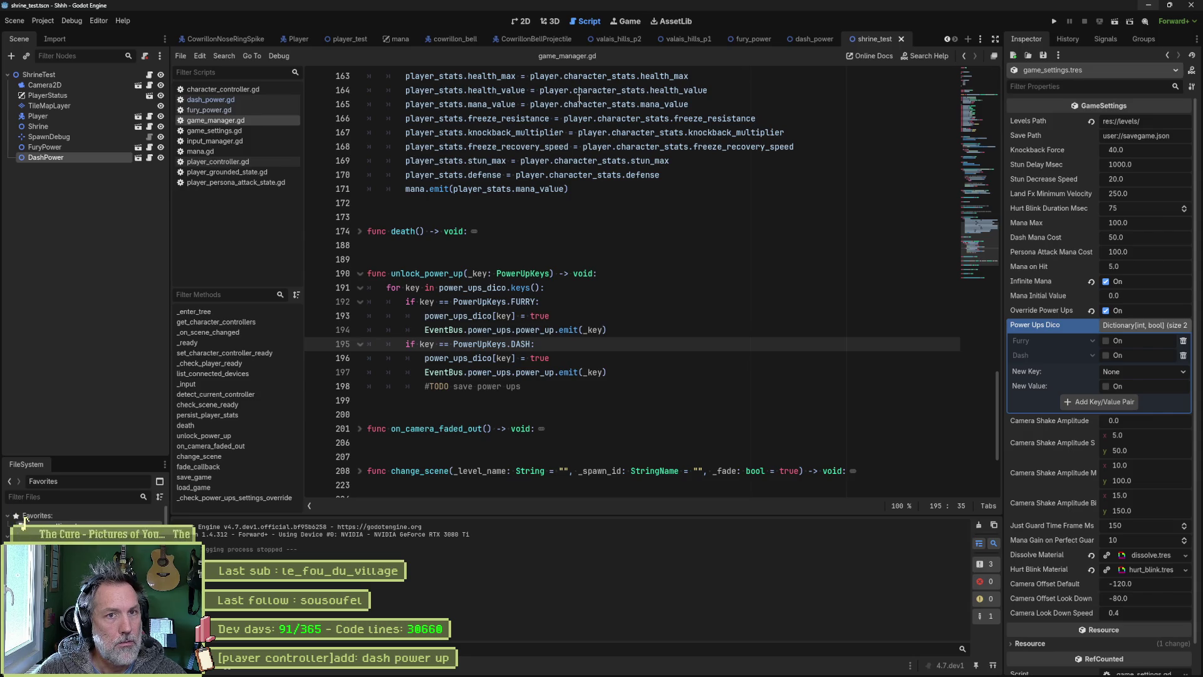
Step: Run the shrine_test scene again, stop it, and switch to the valais_hills_p2 level
key("F6")
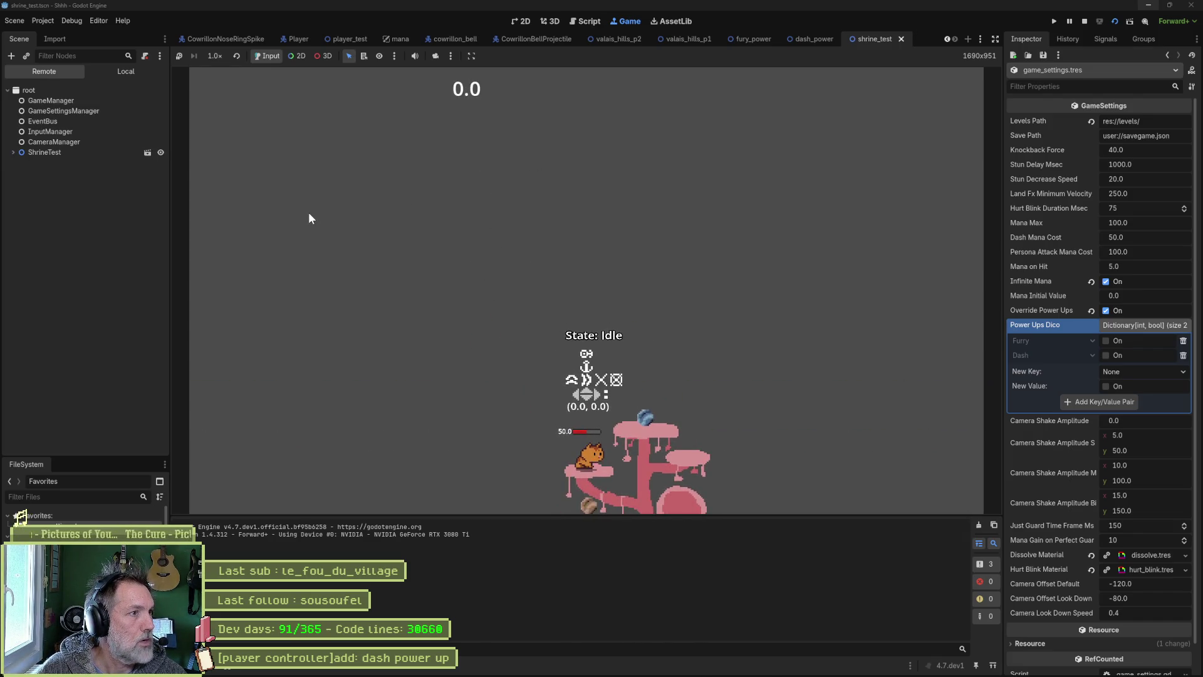
key("F8")
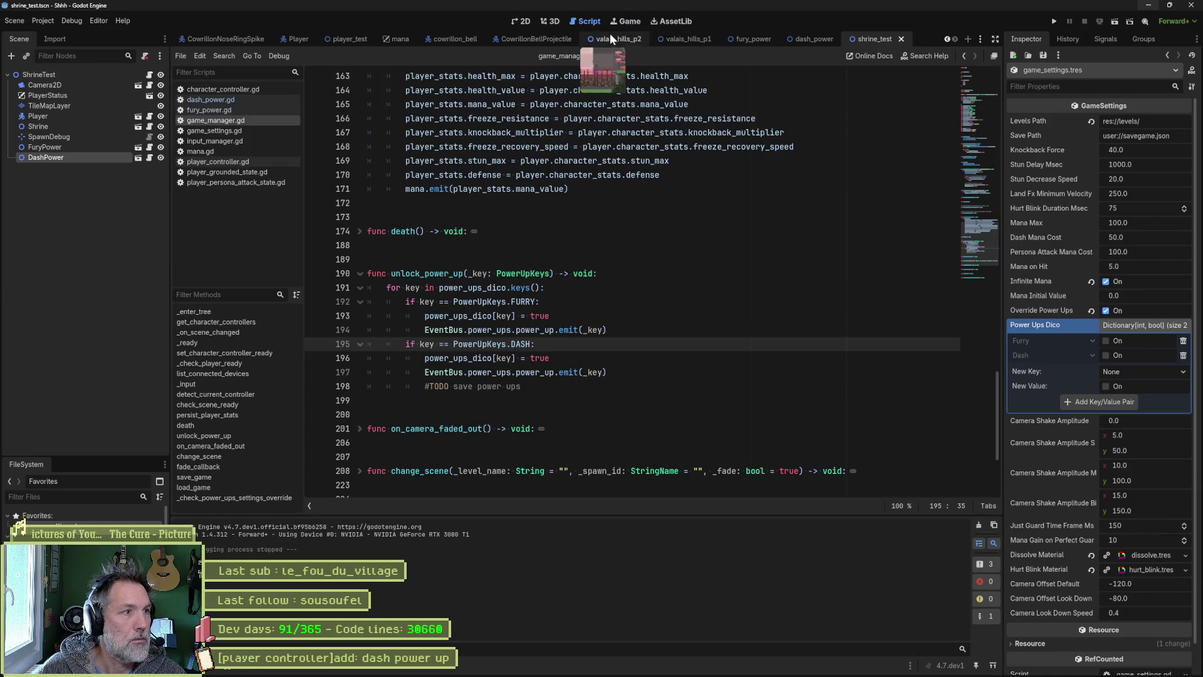
left_click(610, 37)
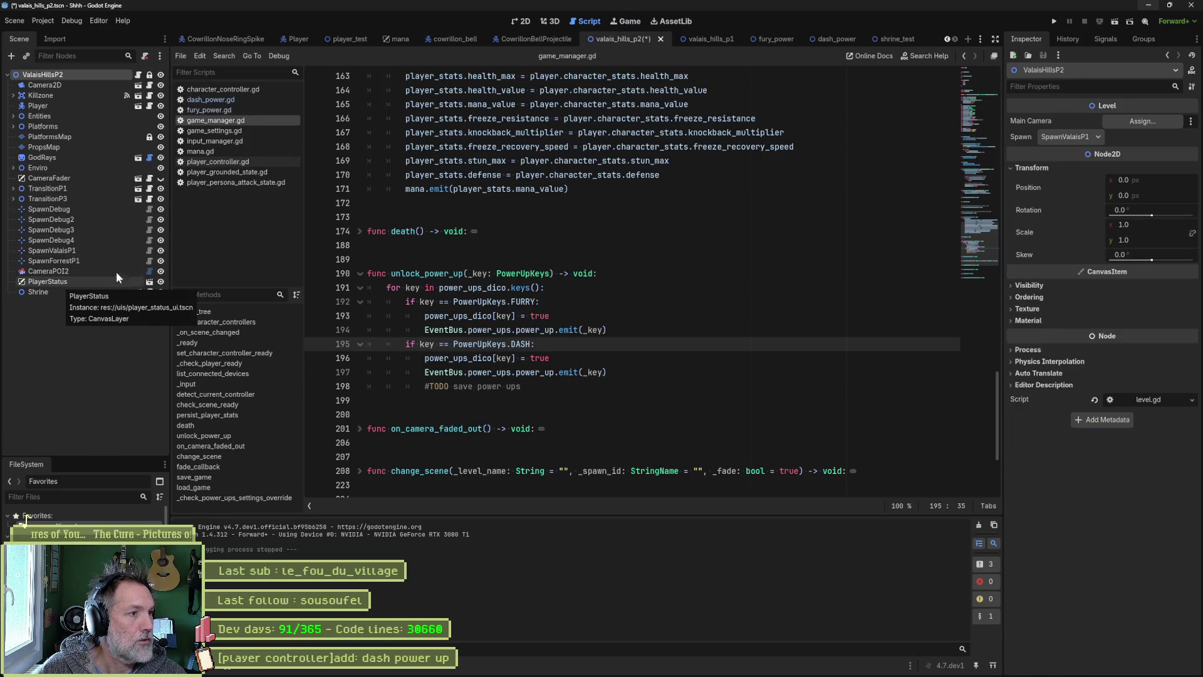
Step: Return to shrine_test, clear the node selection, and bring up Quick Open Scene
left_click(900, 39)
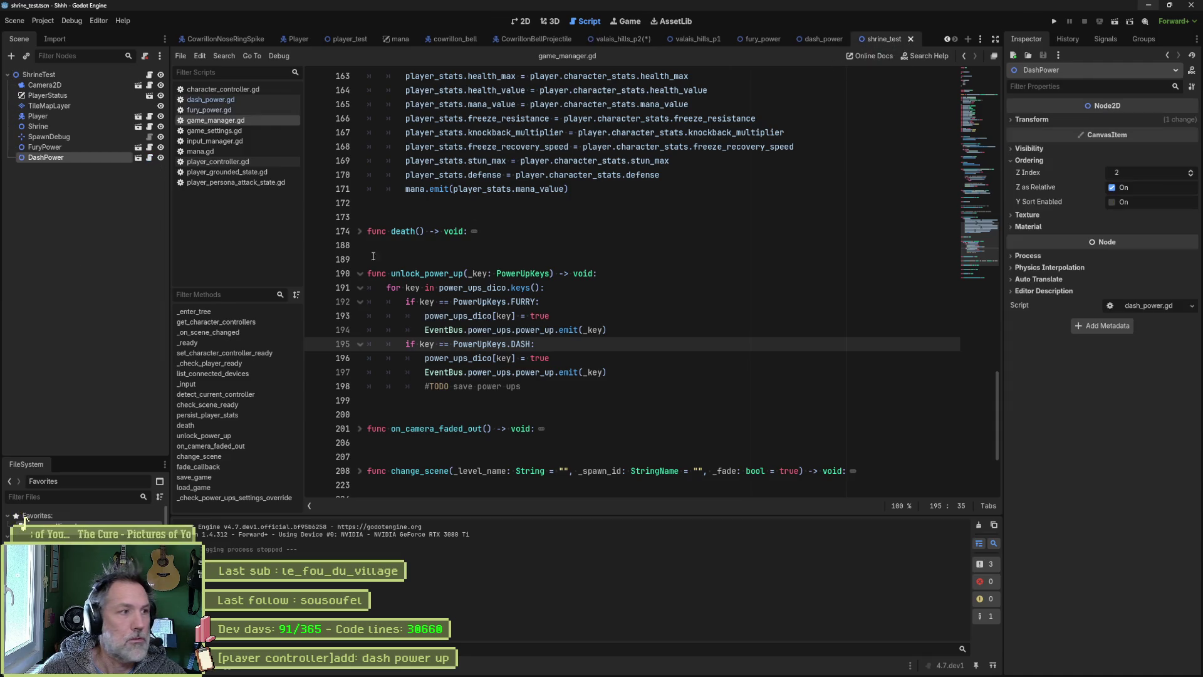
left_click(63, 304)
key("ctrl+shift+o")
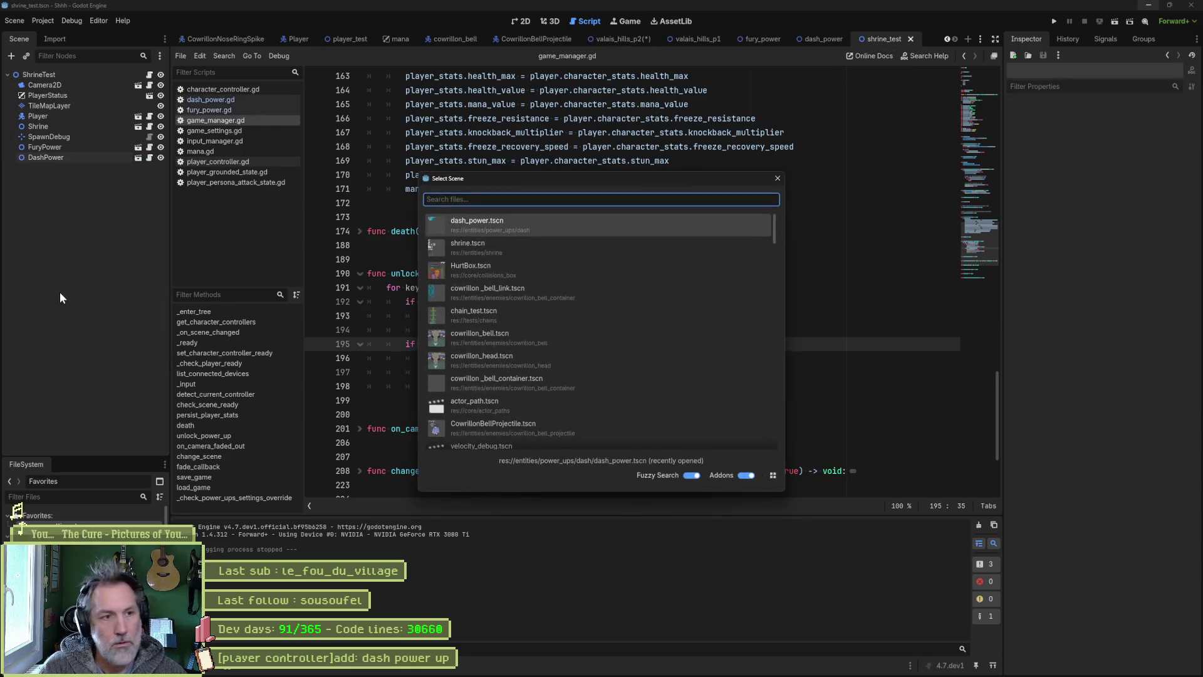
Step: Instance player_status_ui.tscn into shrine_test as PlayerStatus2, then save and briefly test-run the scene
type("status")
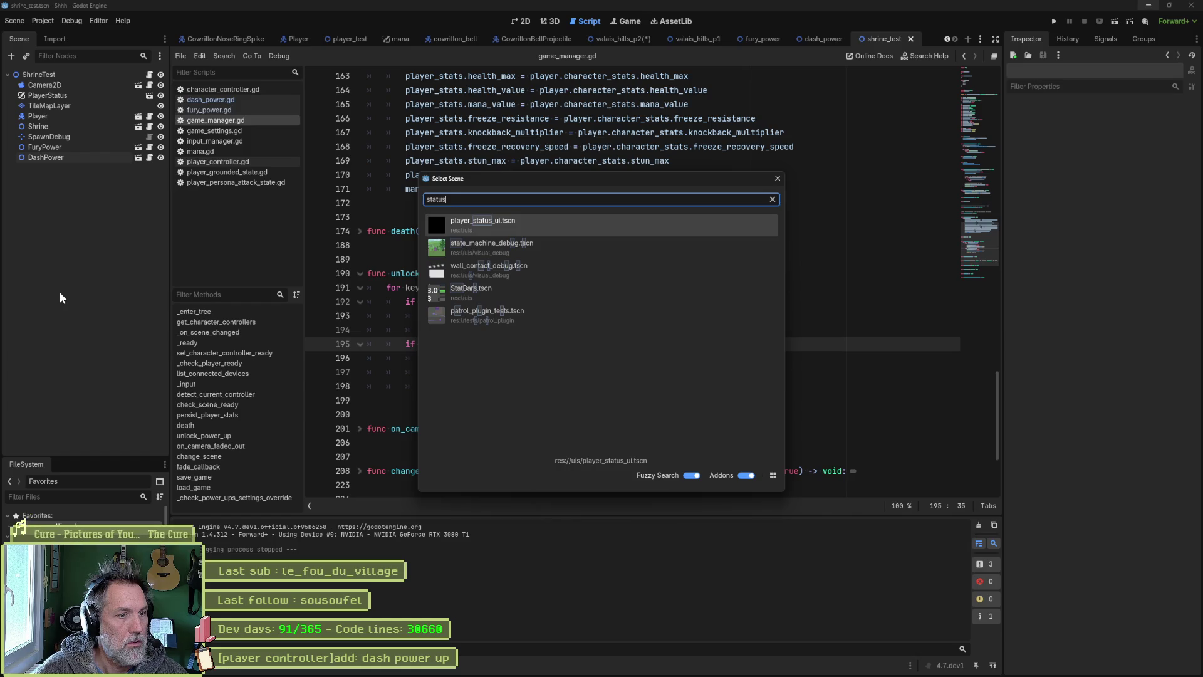
key("Return")
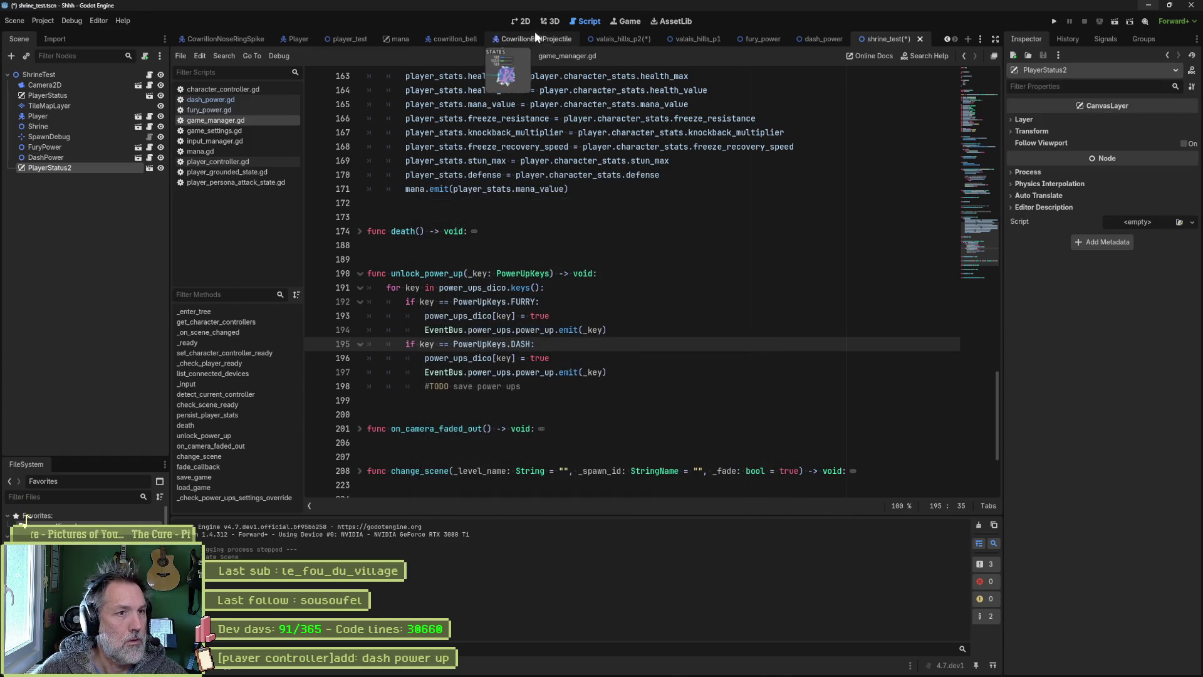
left_click(525, 24)
key("F6")
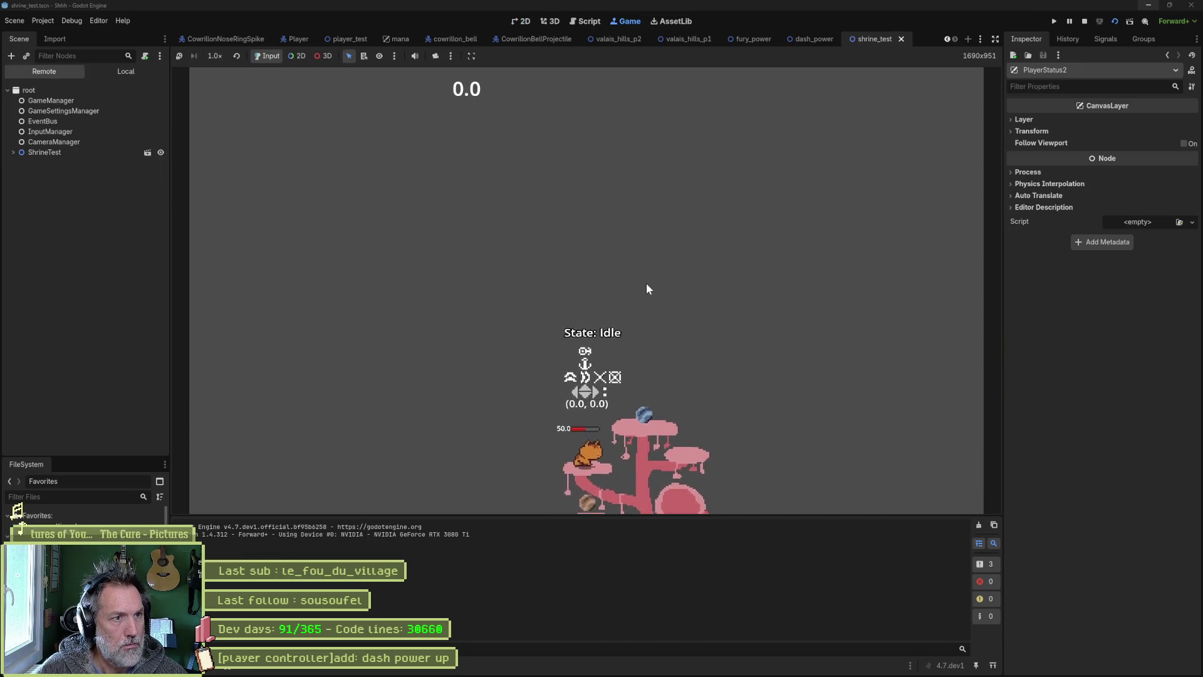
key("F8")
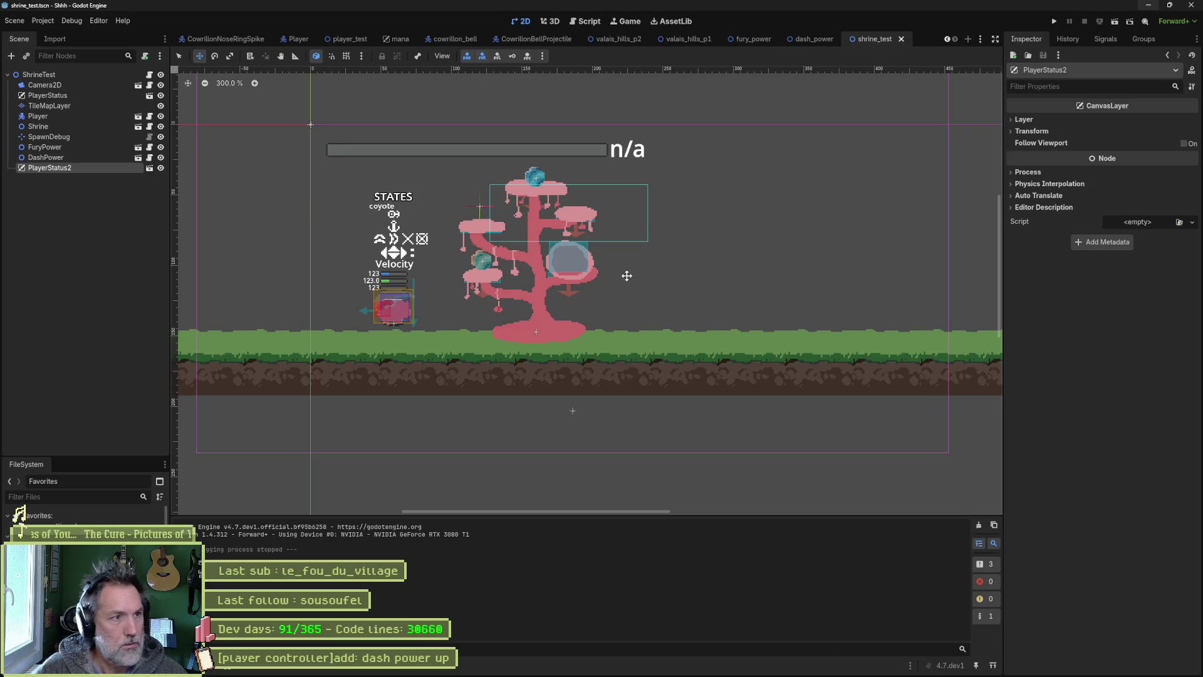
Step: Close the CowrillonNoseRingSpike, valais_forrest_p1, player_test, mana, cowrillon_bell and CowrillonBellProjectile tabs
scroll(617, 269, "down", 2)
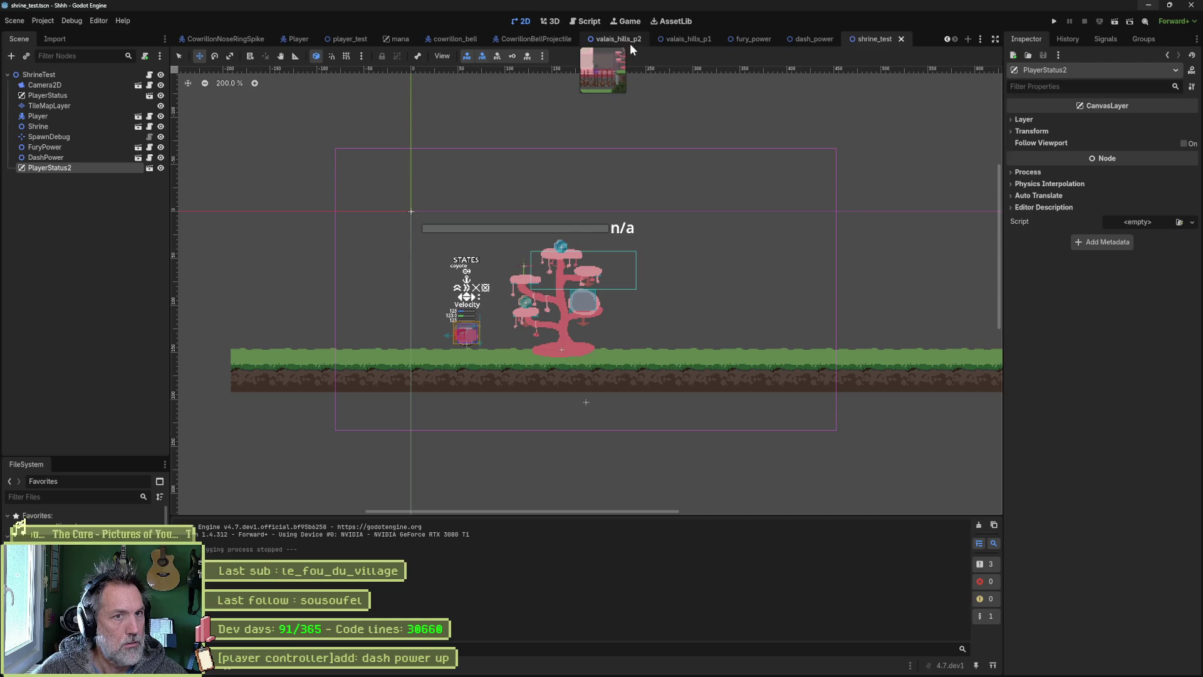
middle_click(234, 38)
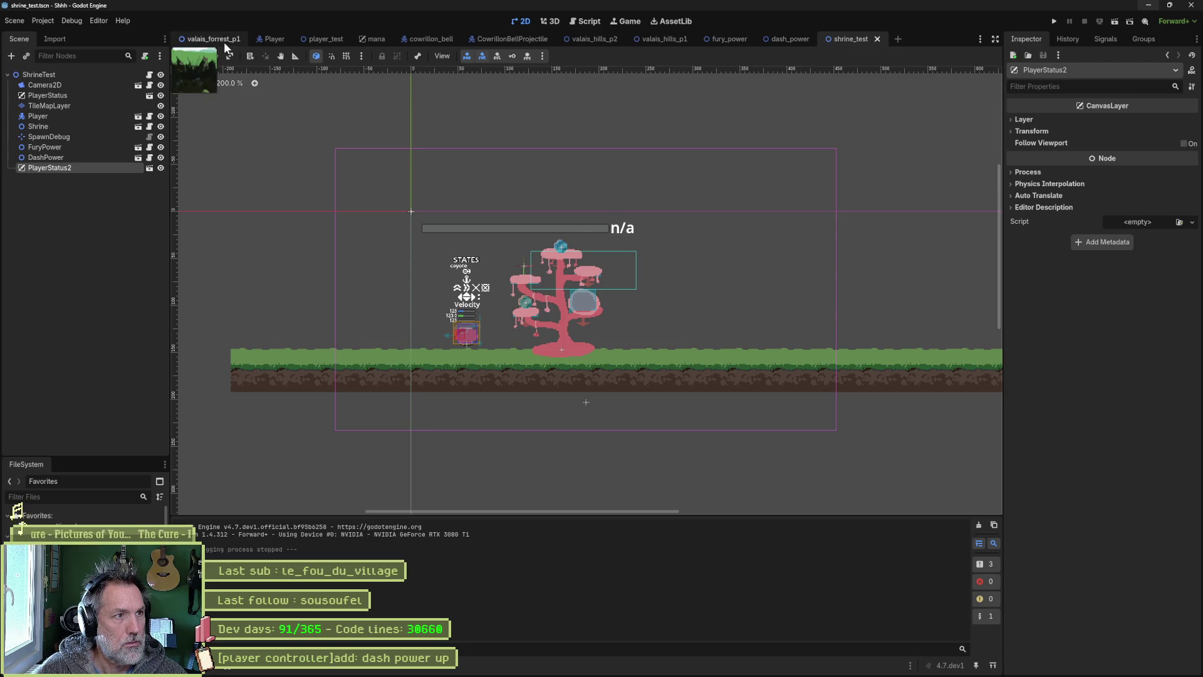
middle_click(223, 41)
middle_click(223, 40)
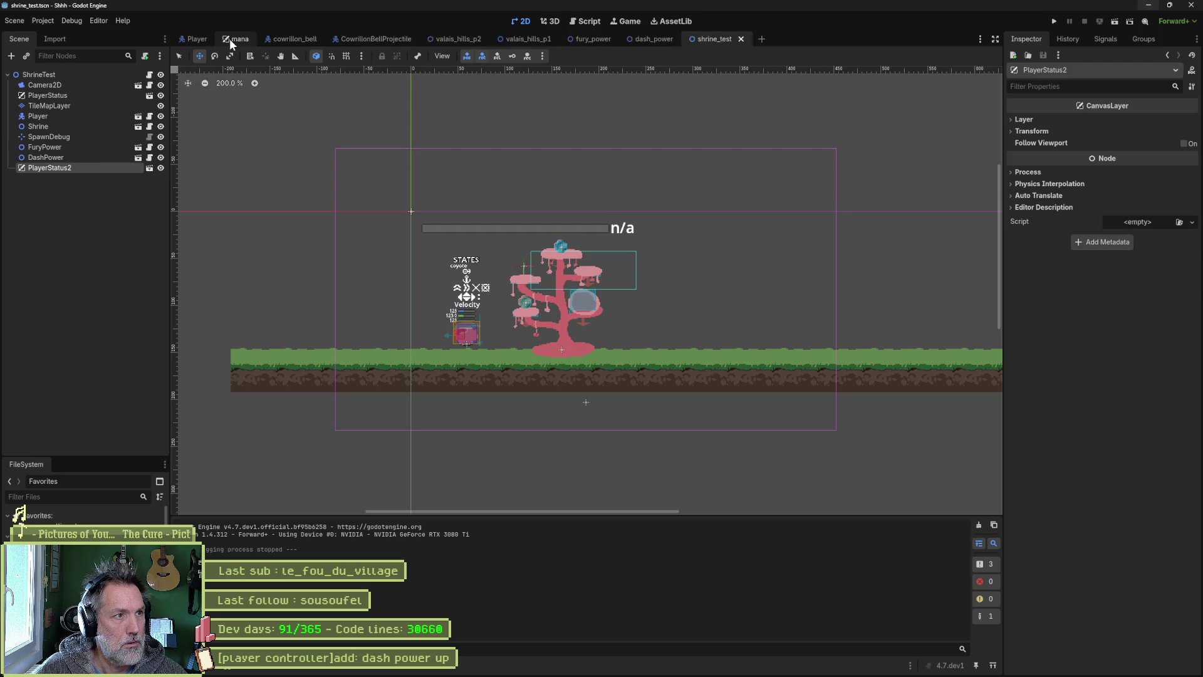
middle_click(229, 39)
middle_click(239, 36)
middle_click(247, 37)
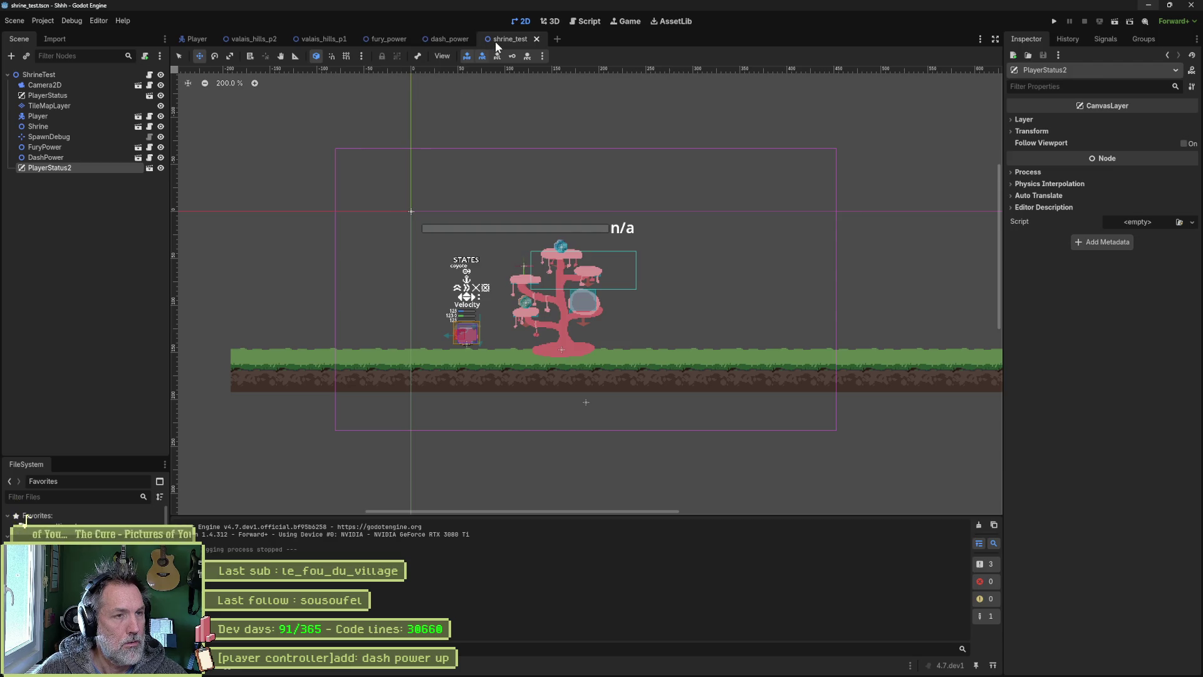
Step: Open valais_hills_p2, frame its PlayerStatus node, save the level, and go back to shrine_test
left_click(261, 39)
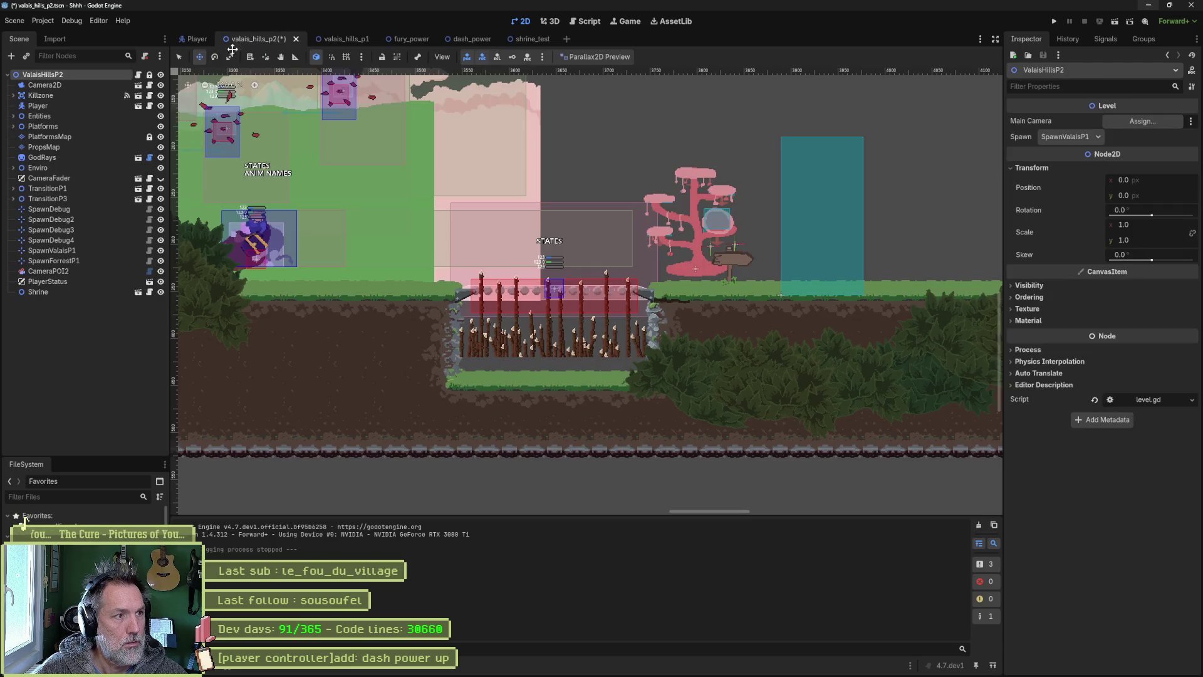
left_click(48, 281)
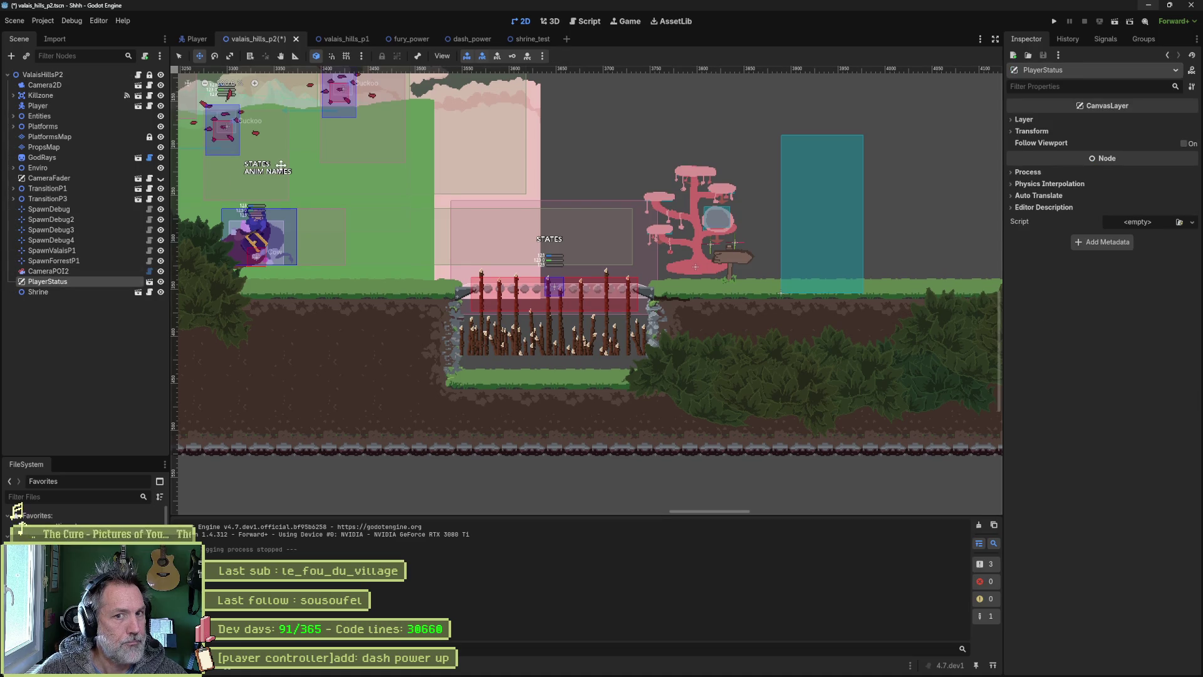
key("f")
key("ctrl+s")
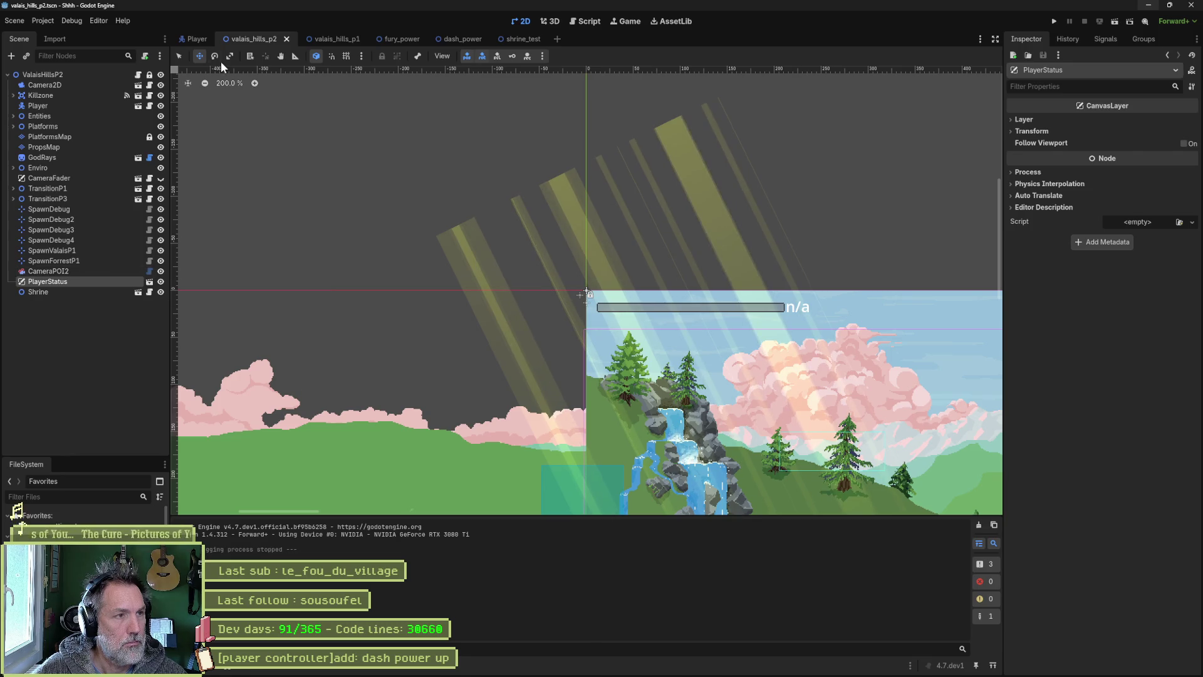
left_click(520, 39)
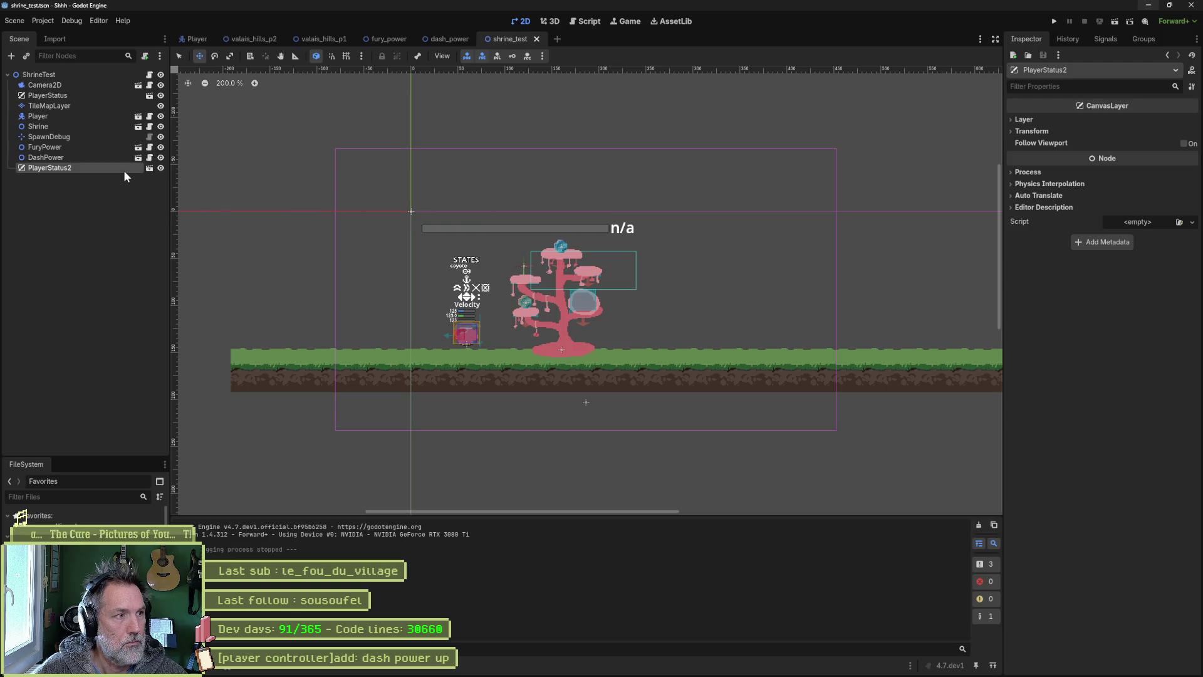
Step: Run shrine_test and expand ShrineTest > PlayerStatus2 > Mana in the live Remote tree
left_click(1032, 131)
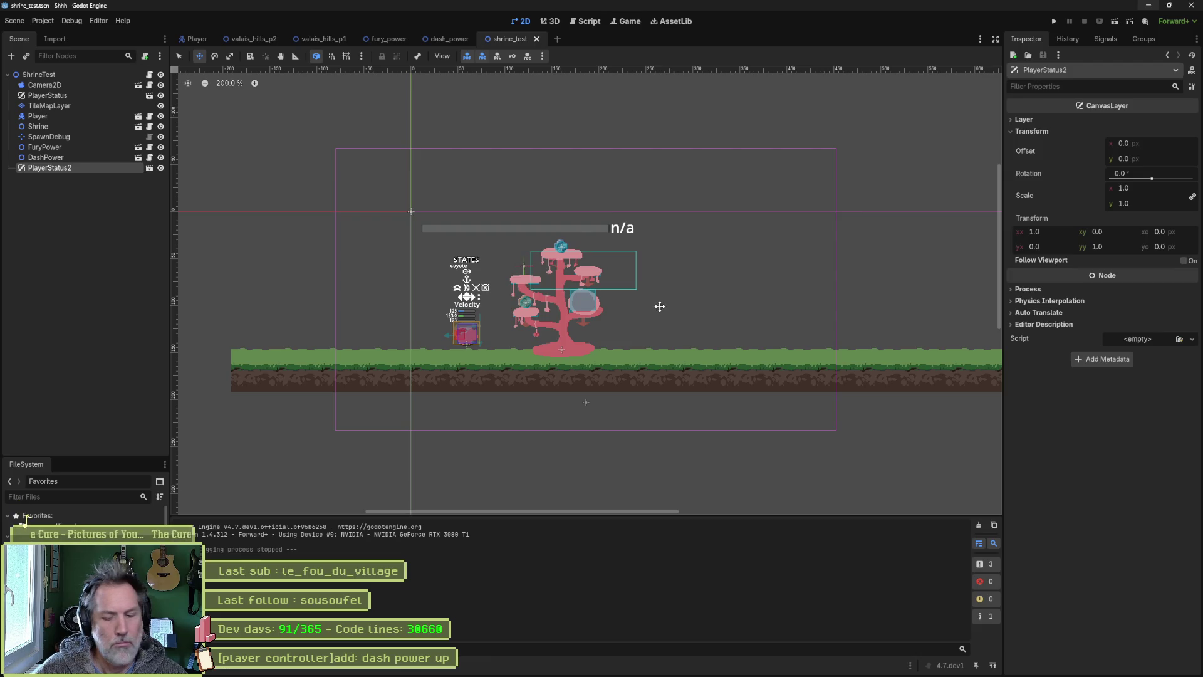
key("F6")
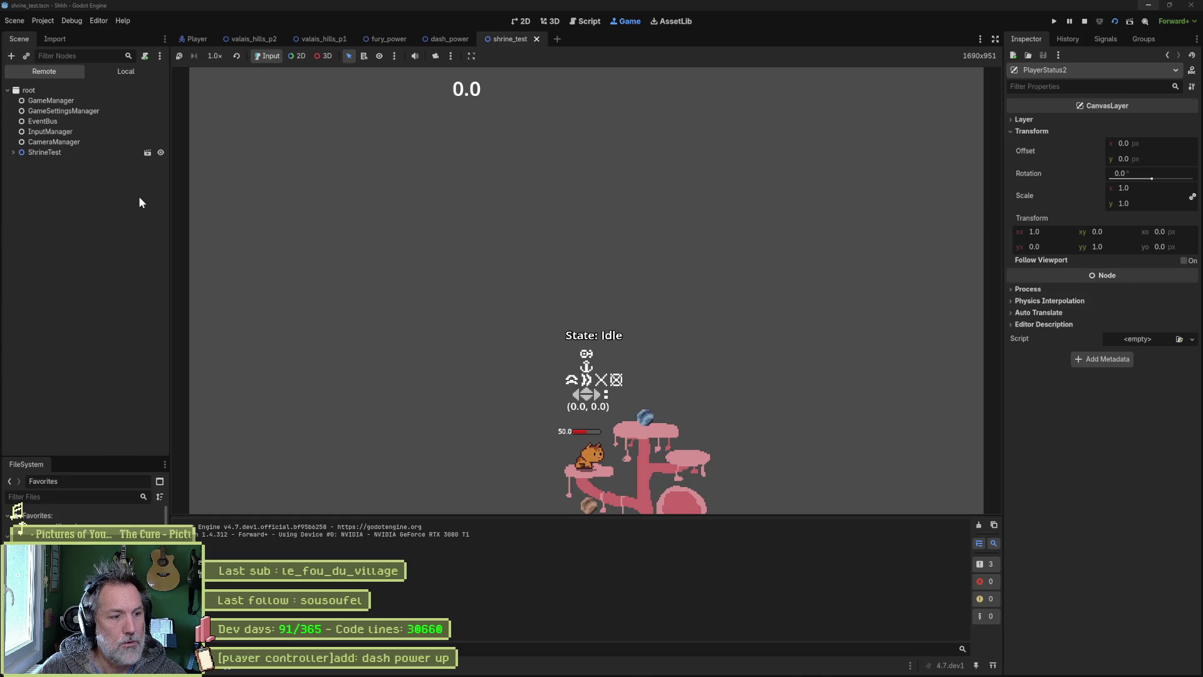
left_click(42, 154)
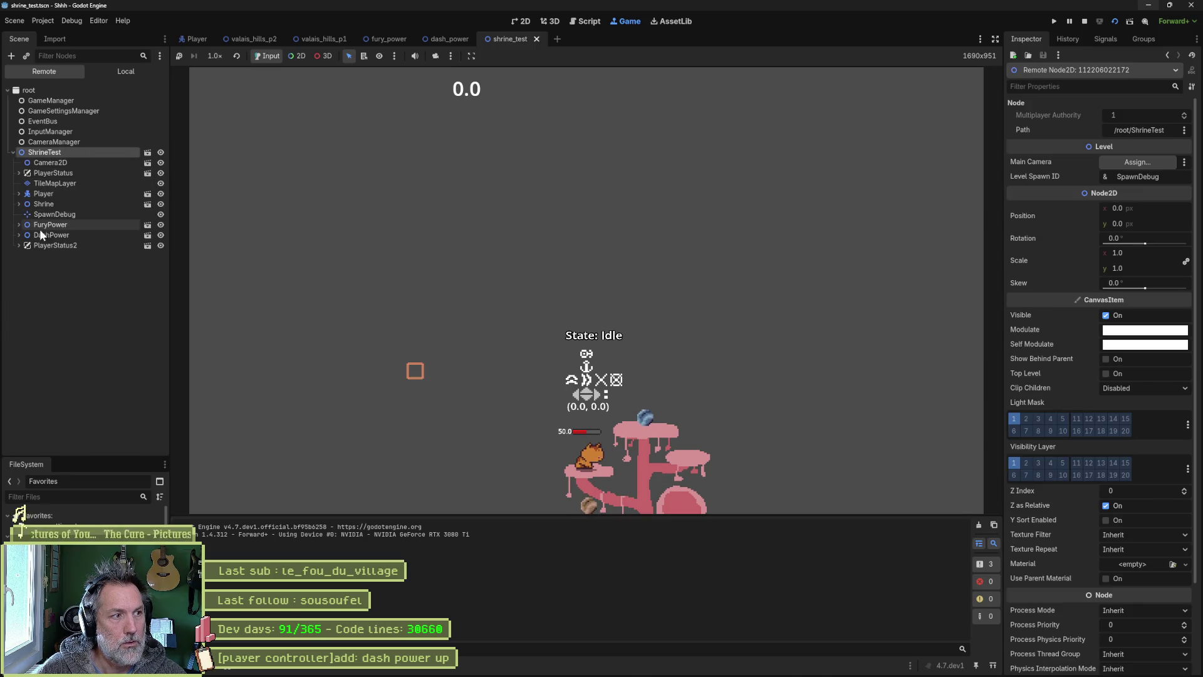
left_click(50, 245)
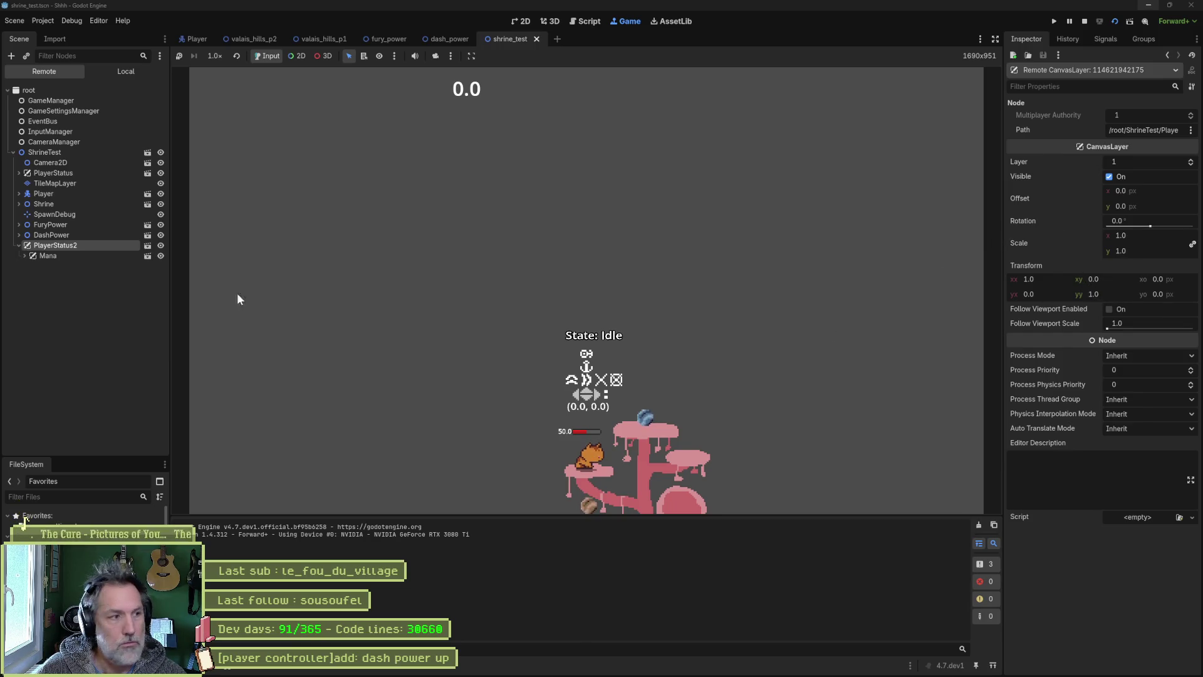
left_click(84, 258)
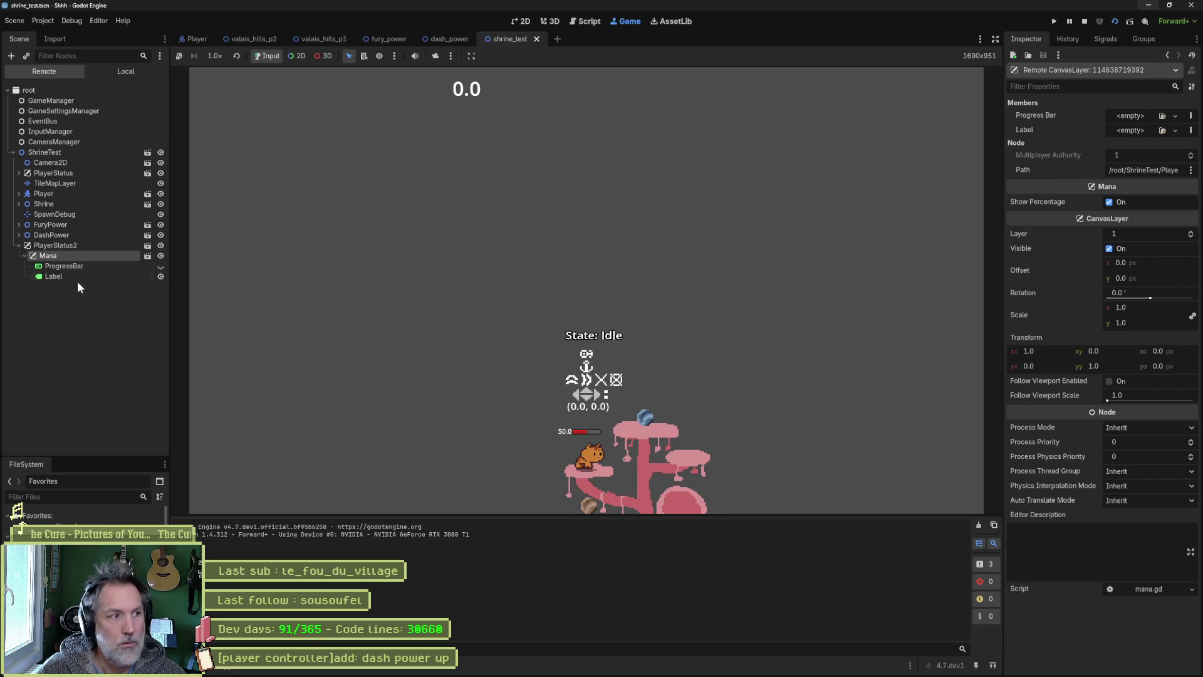
Step: Make the mana ProgressBar visible live, trigger the persona attack, stop, and open game_manager.gd
left_click(163, 265)
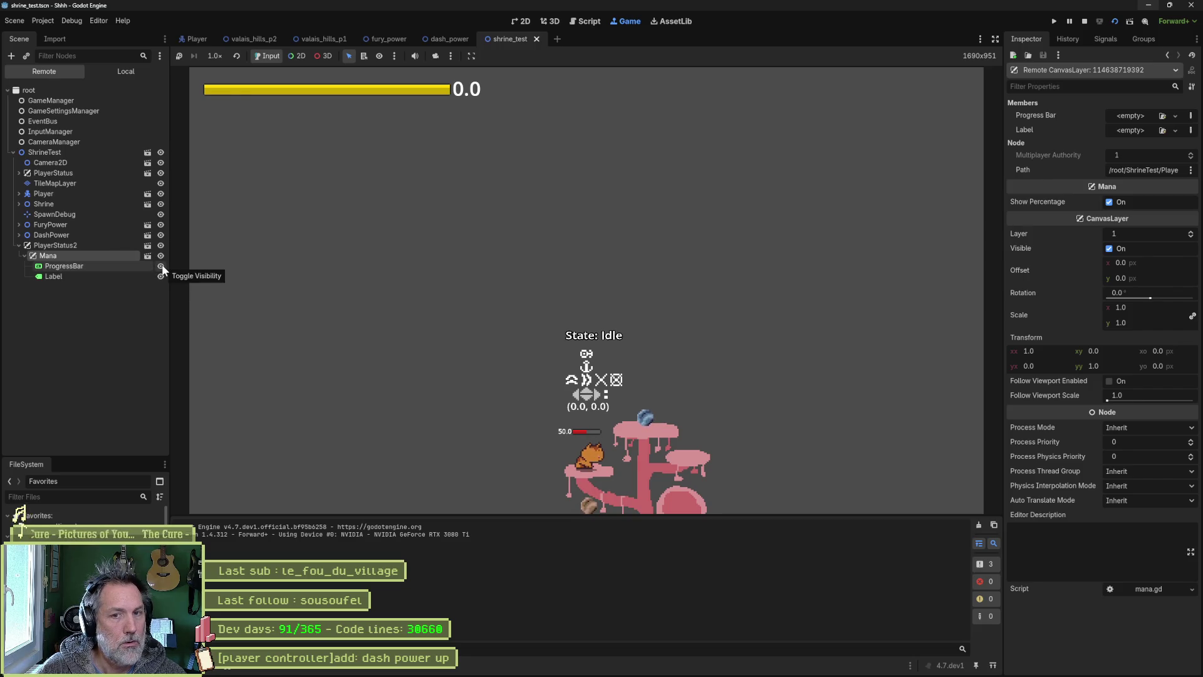
left_click(162, 265)
left_click(162, 265)
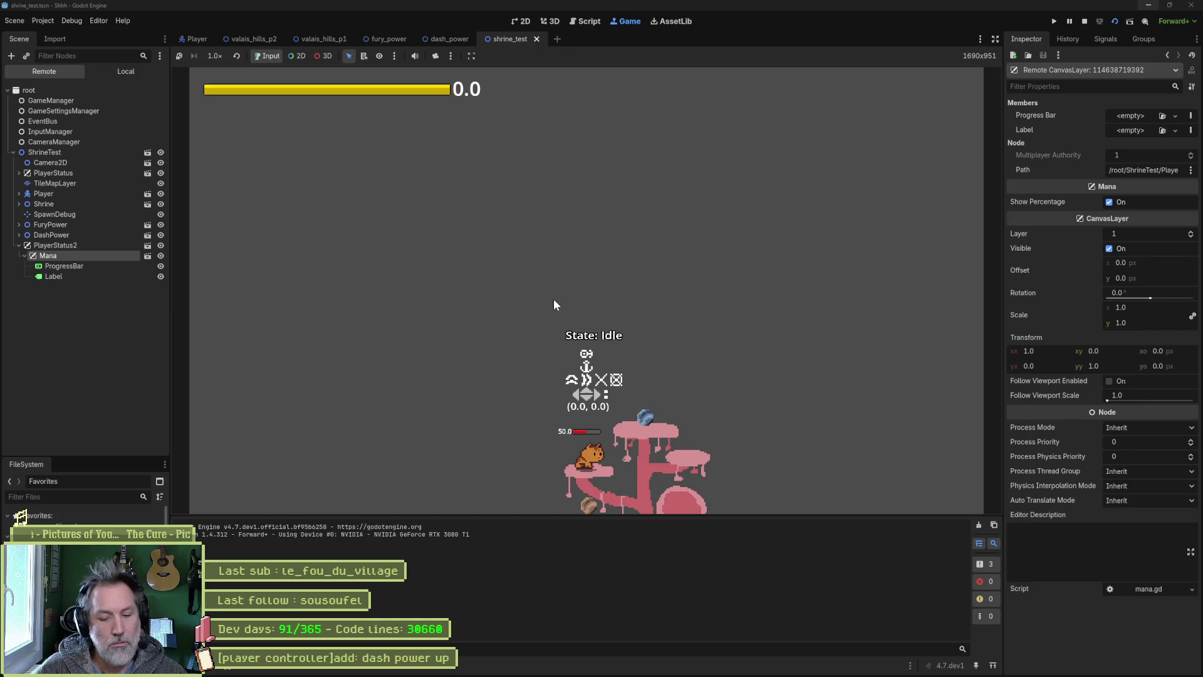
left_click(554, 295)
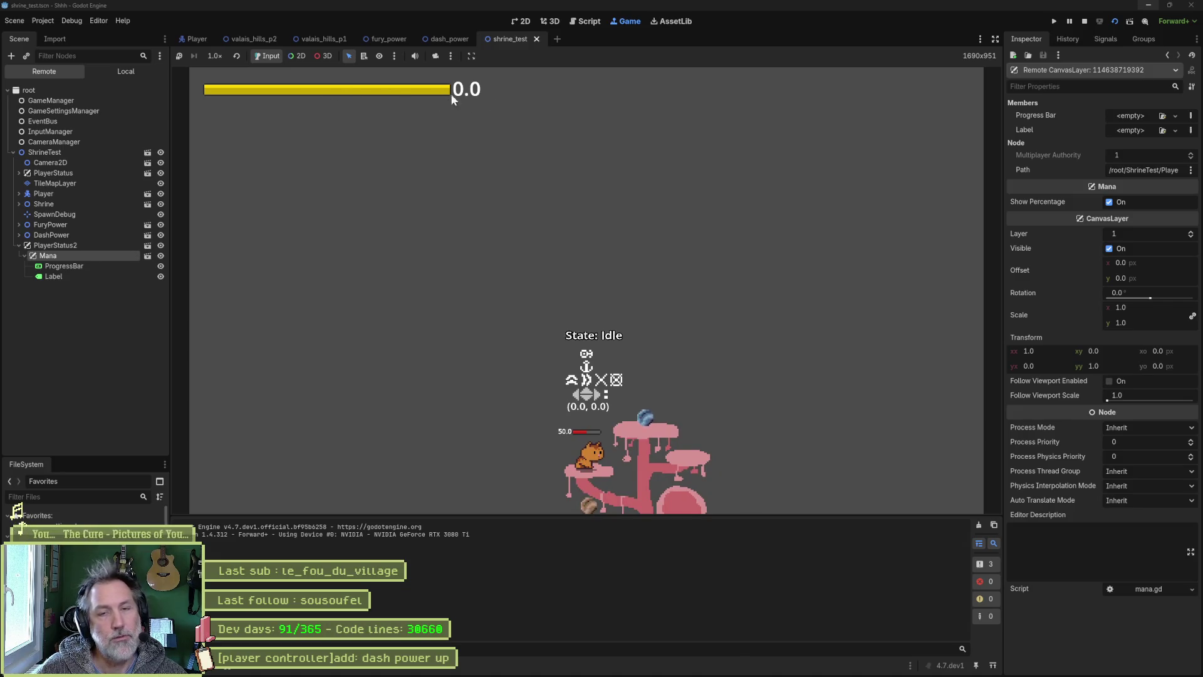
key("F8")
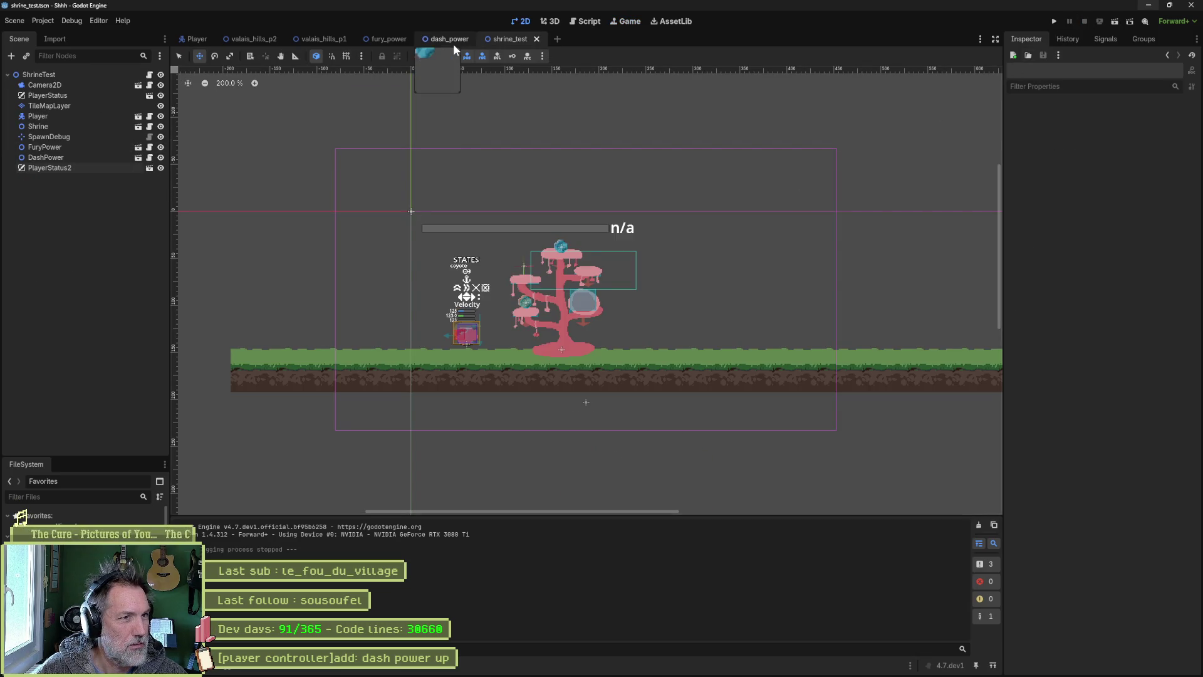
left_click(582, 21)
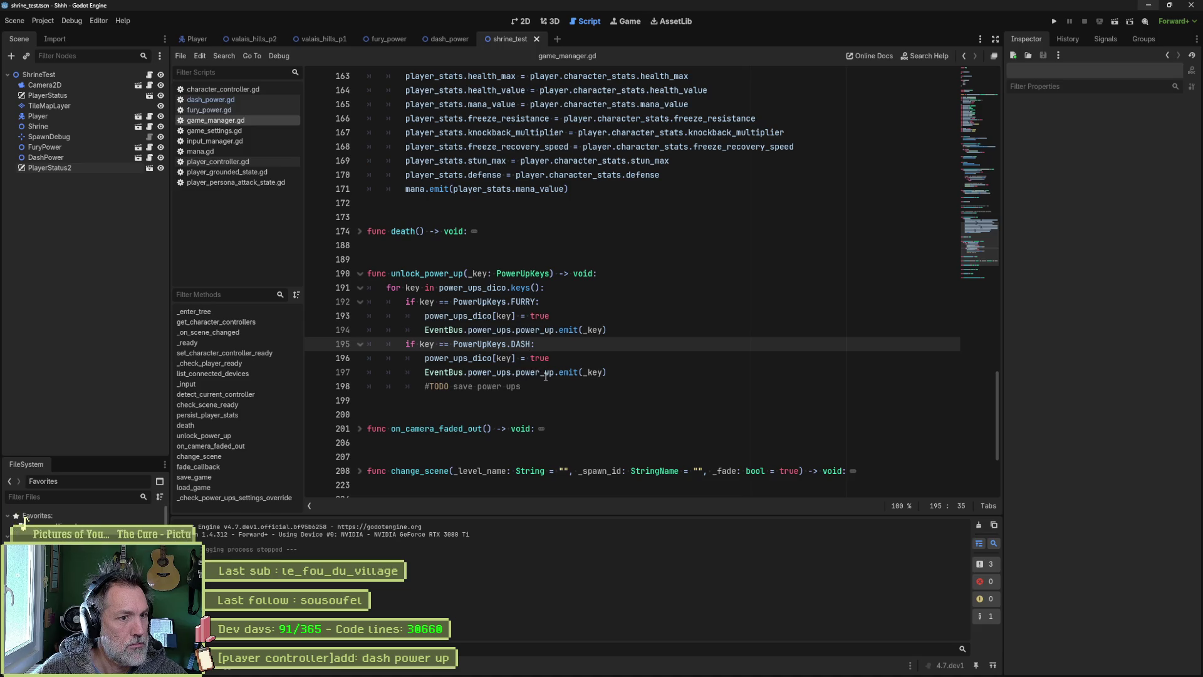
Step: Search the project for EventBus.power_ups and jump to _on_power_up in player_controller.gd
left_click(551, 372)
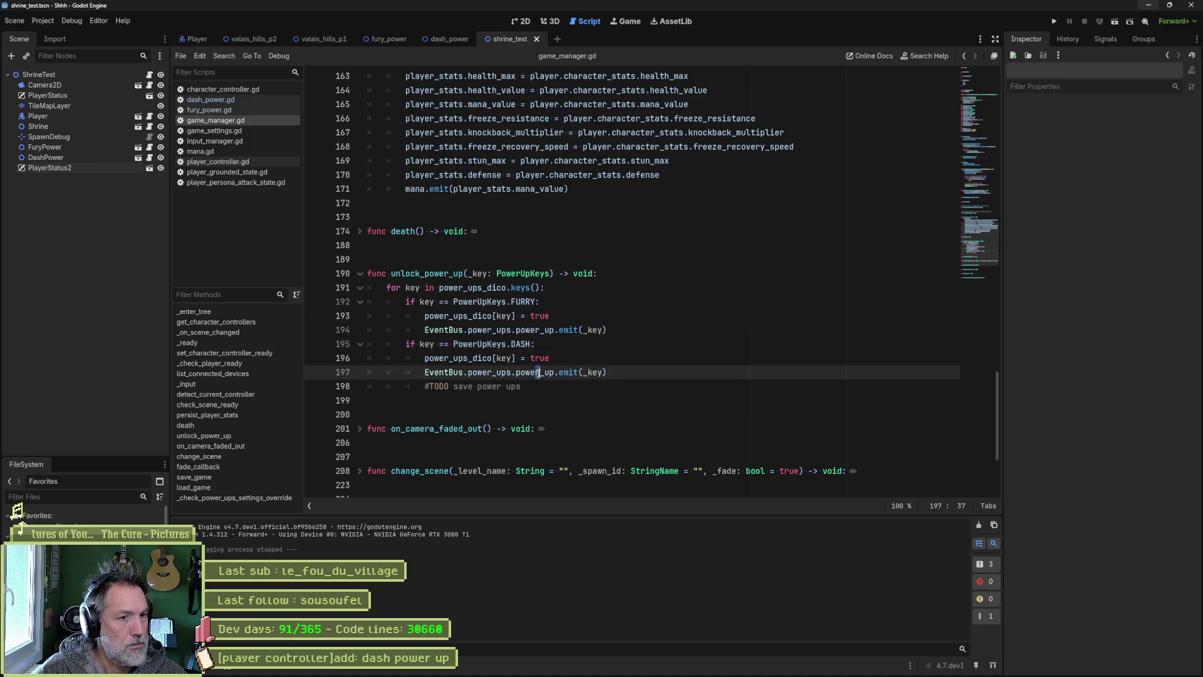
double_click(536, 372)
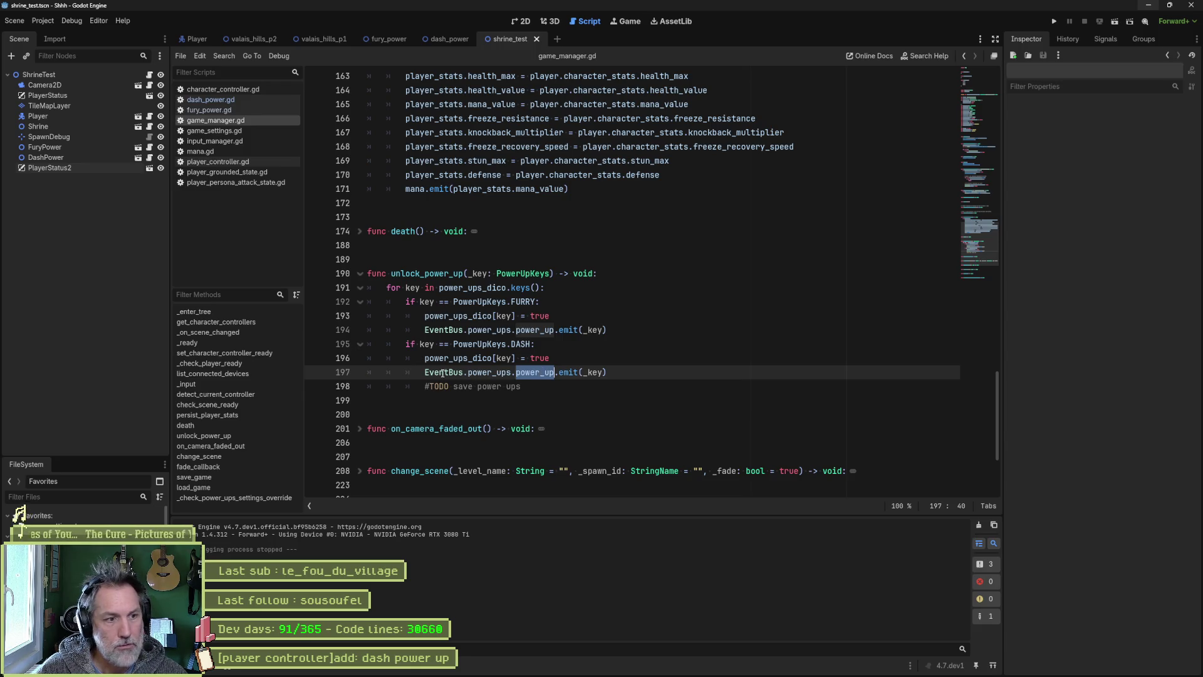
left_click_drag(425, 372, 512, 372)
key("ctrl+shift+f")
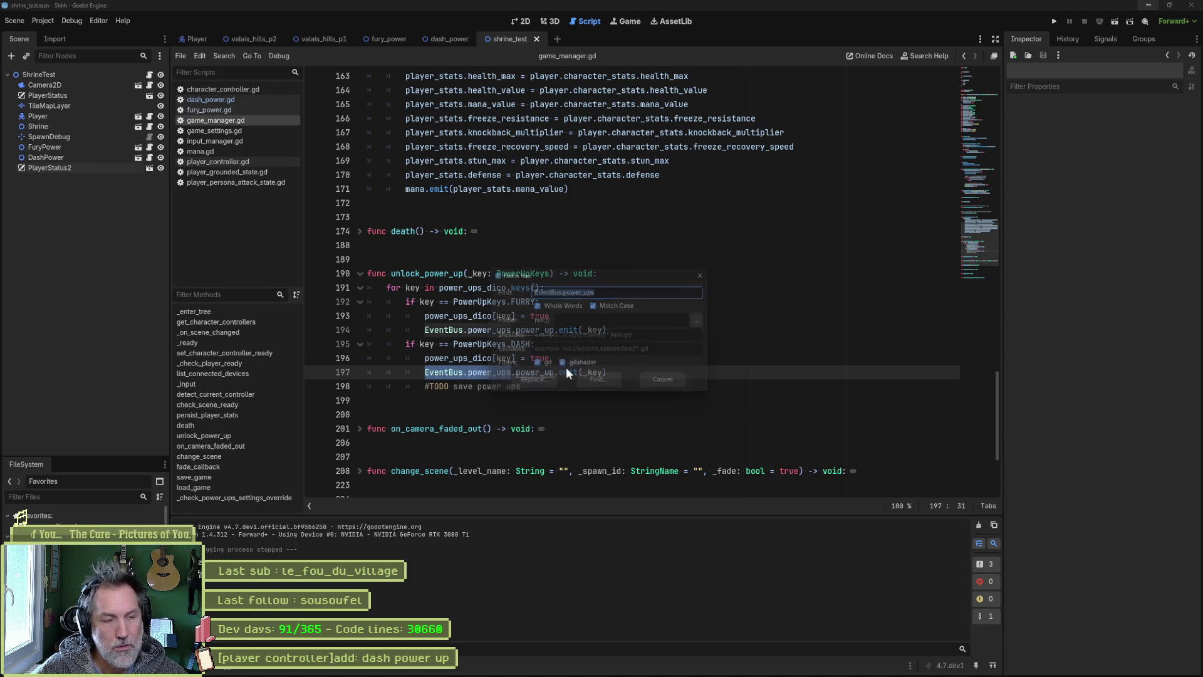
left_click(614, 388)
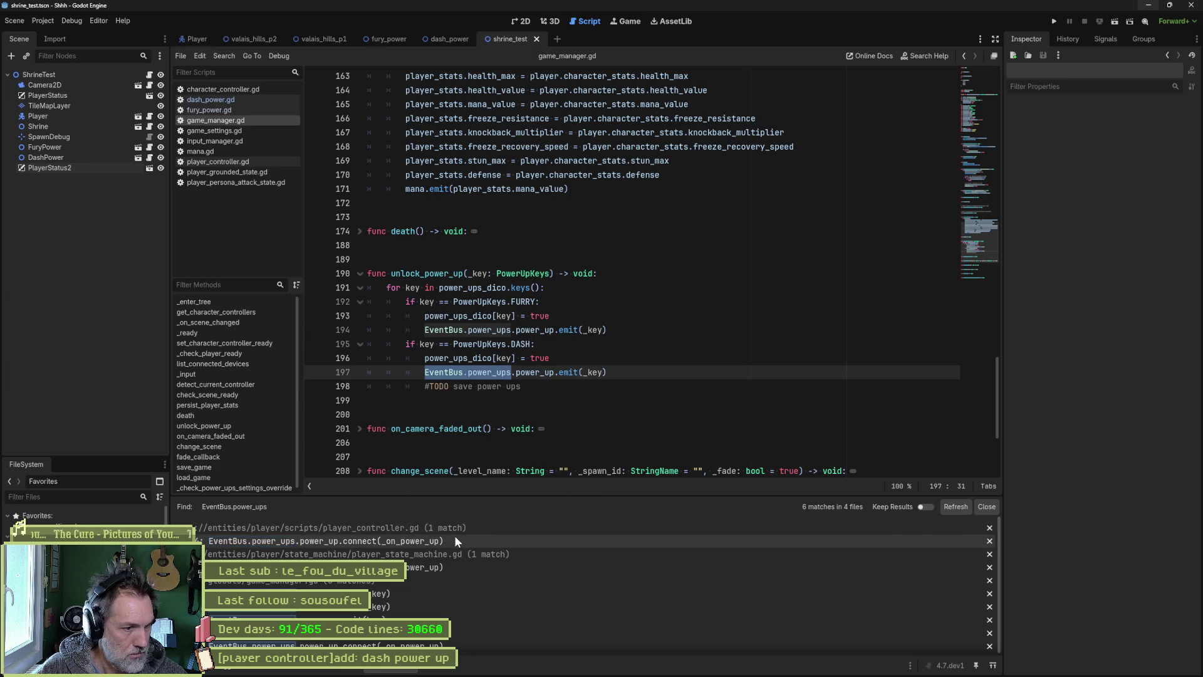
left_click(455, 539)
scroll(577, 421, "down", 2)
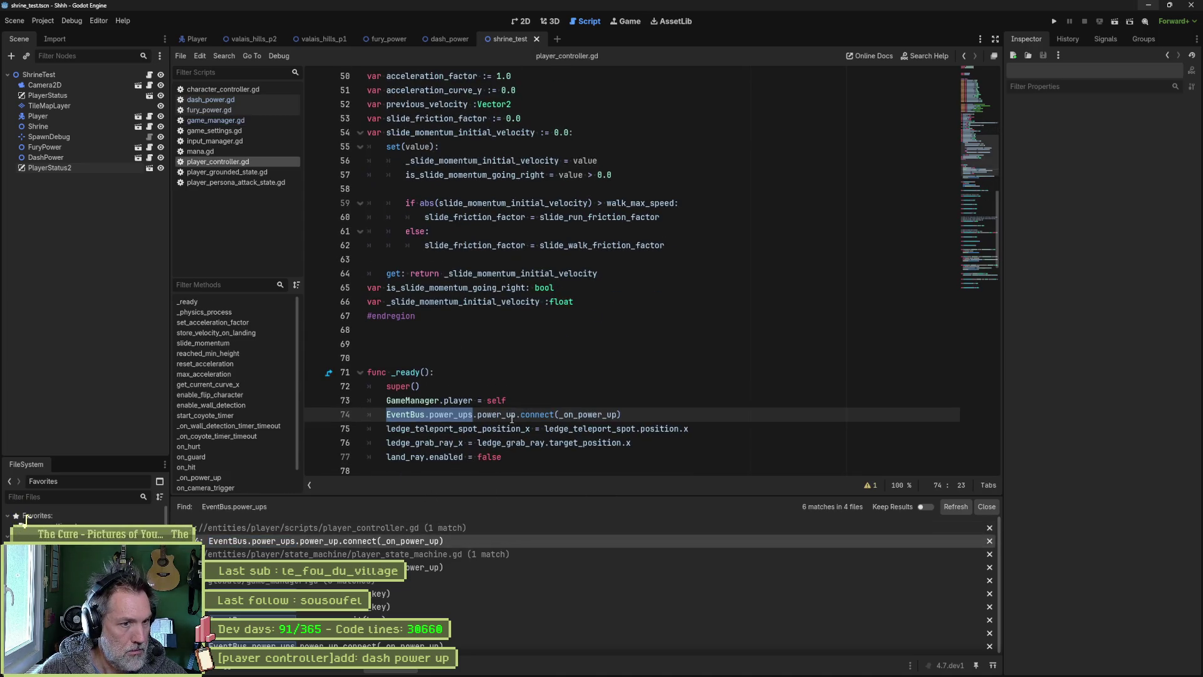
left_click(576, 416, "ctrl")
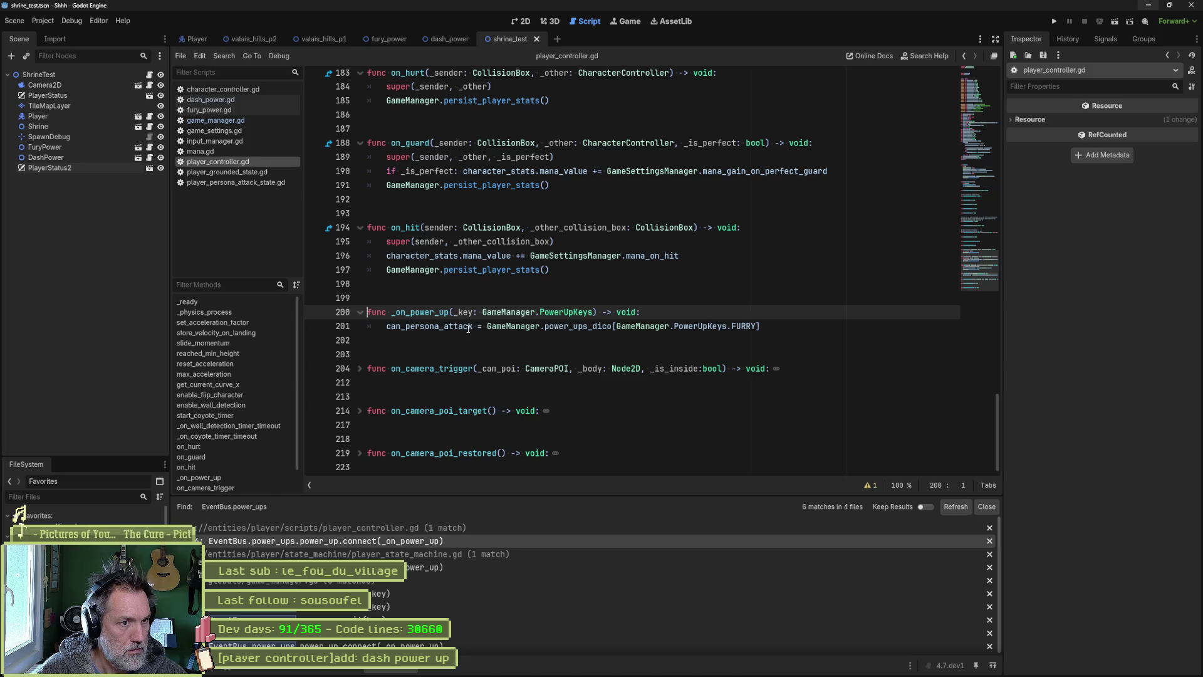
Step: Add a can_dash line below line 201 using the copied power-ups lookup with FURRY changed to DASH
mouse_move(566, 327)
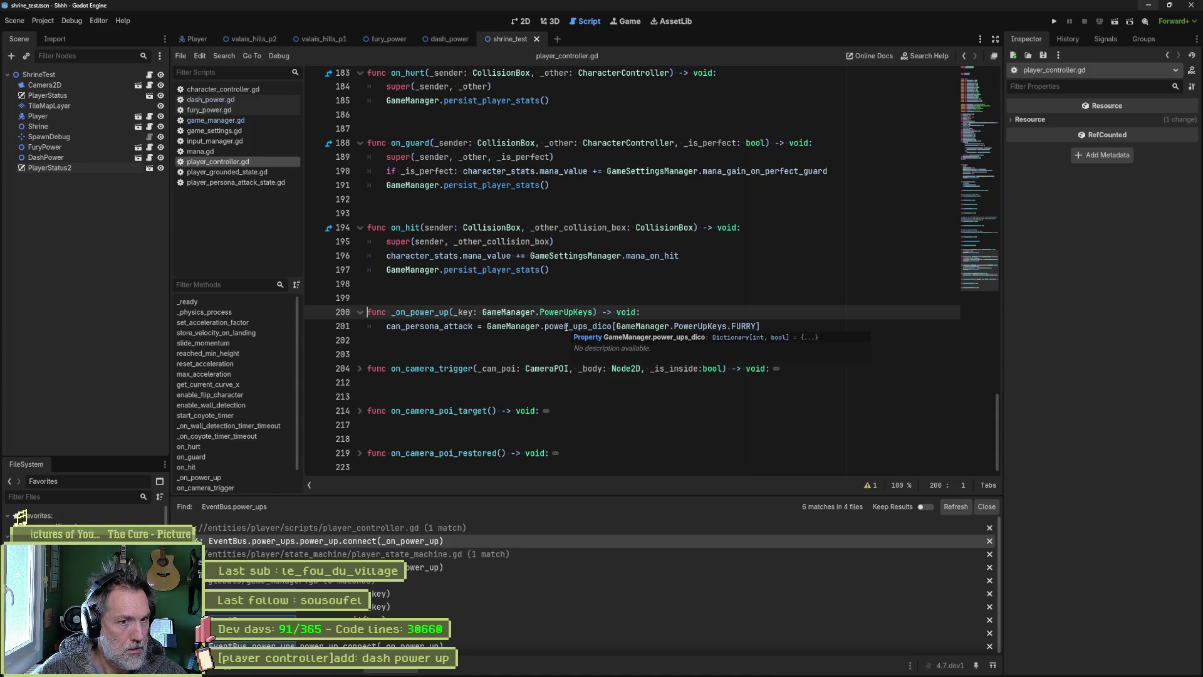
left_click(783, 326)
key("Return")
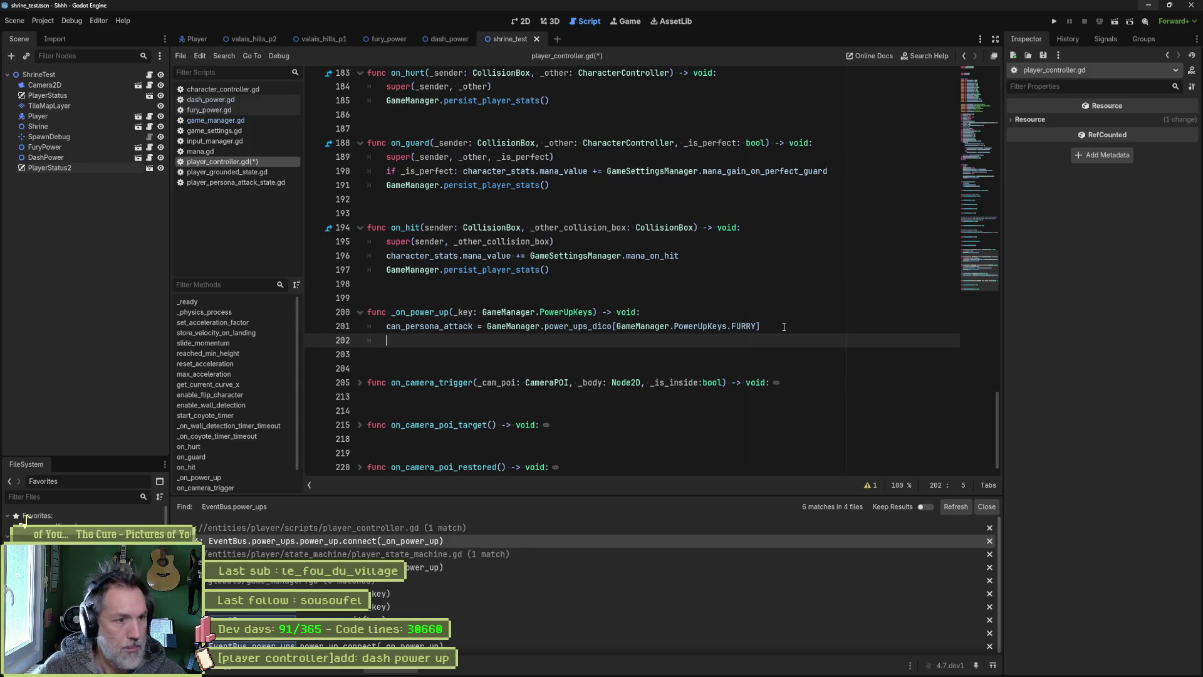
type("can_da")
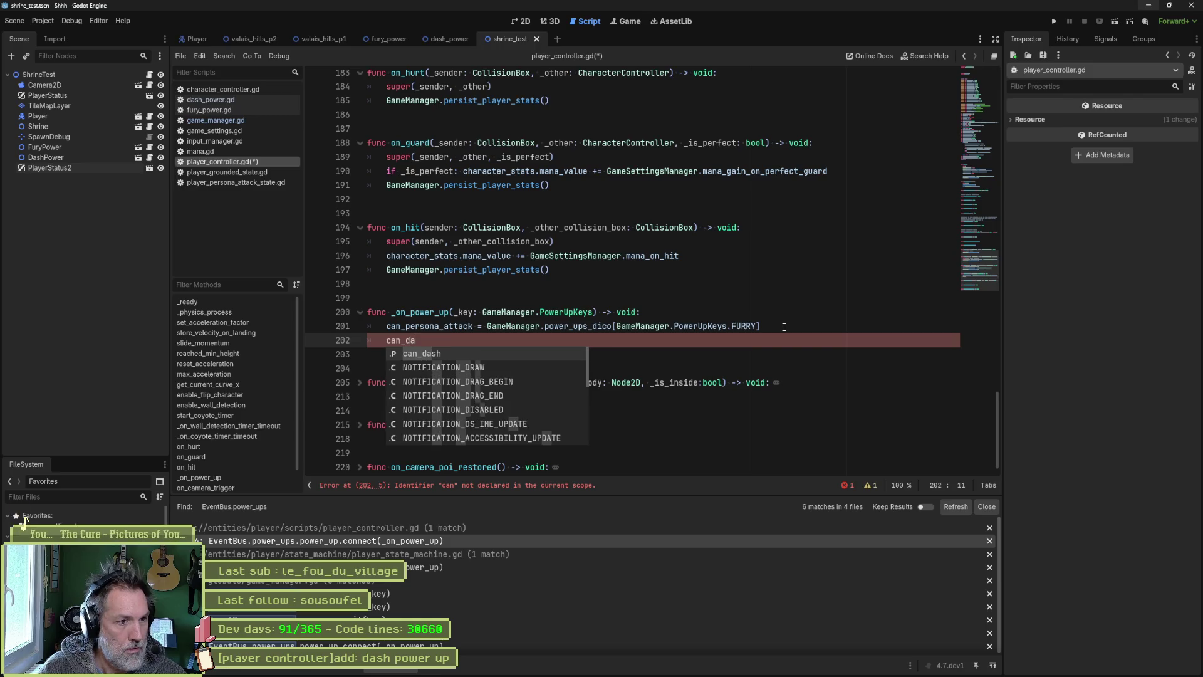
key("Return")
type("=")
key("Up")
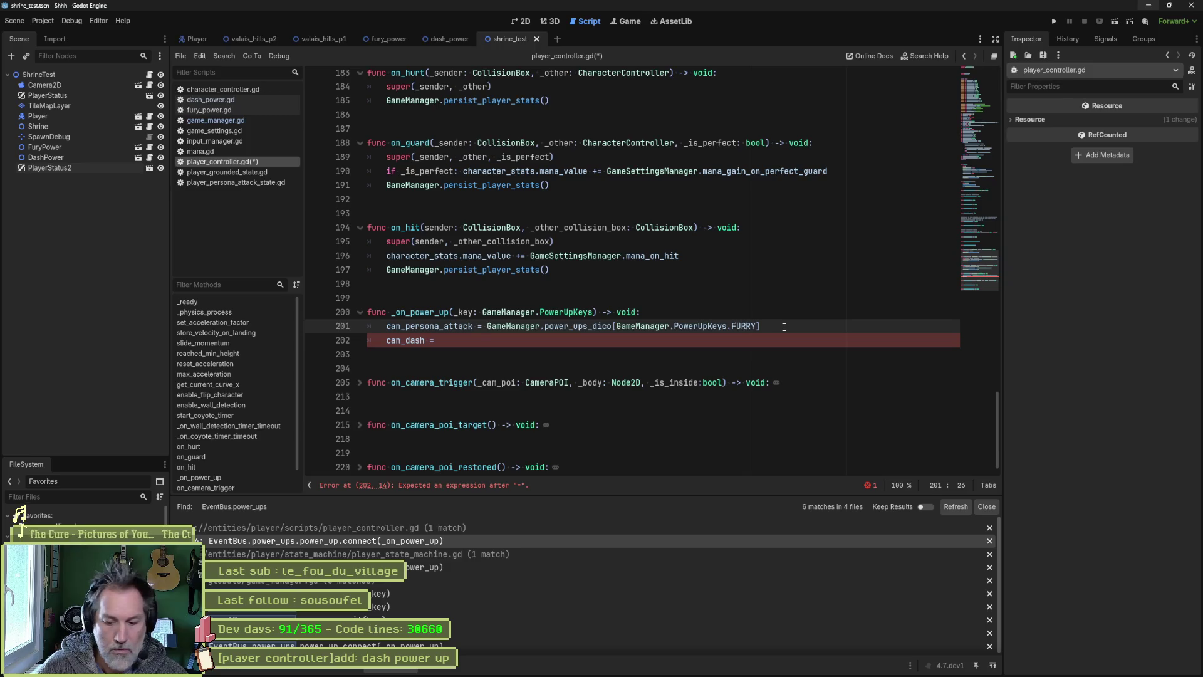
key("shift+End")
key("ctrl+c")
key("Down")
key("ctrl+v")
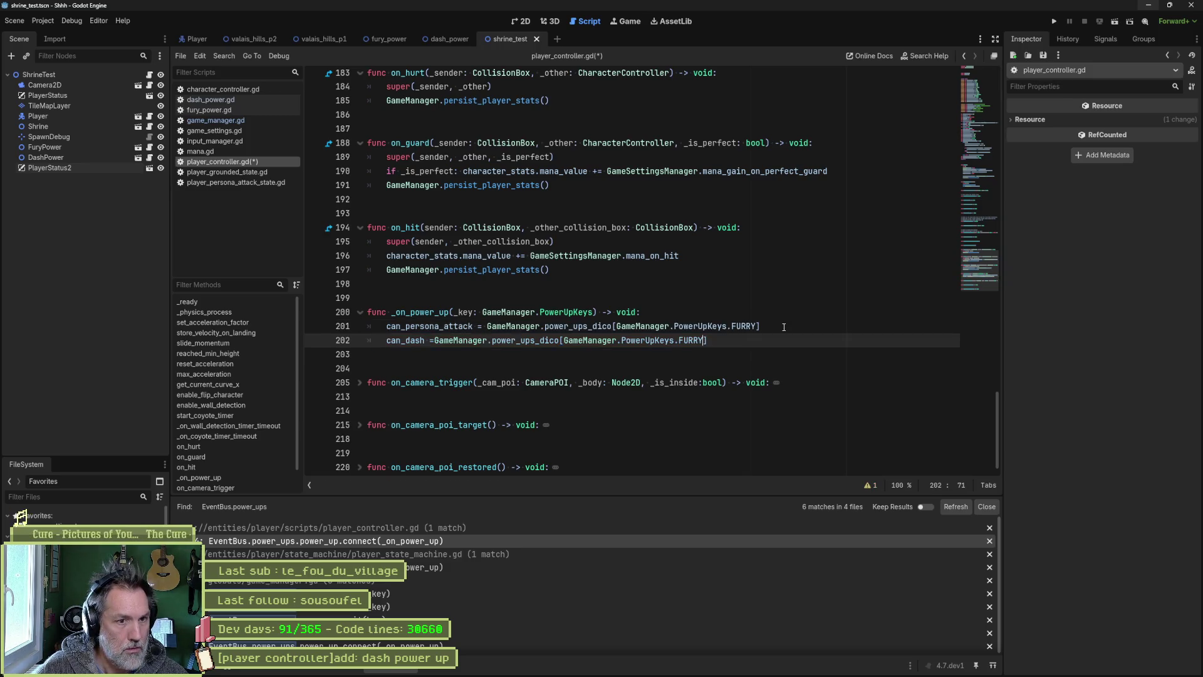
key("Left")
key("BackSpace")
key("BackSpace")
key("BackSpace")
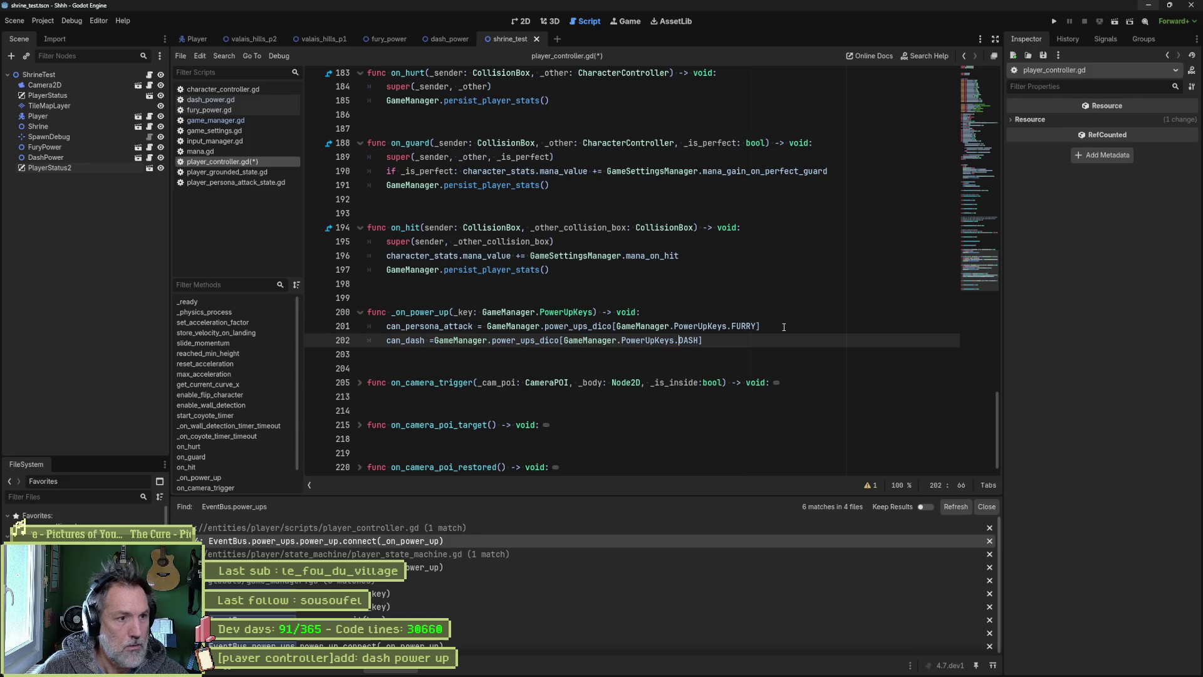
Step: Add a space after the equals sign, save the script, and run shrine_test
key("Home")
key("ctrl+Right")
key("ctrl+Right")
key("ctrl+s")
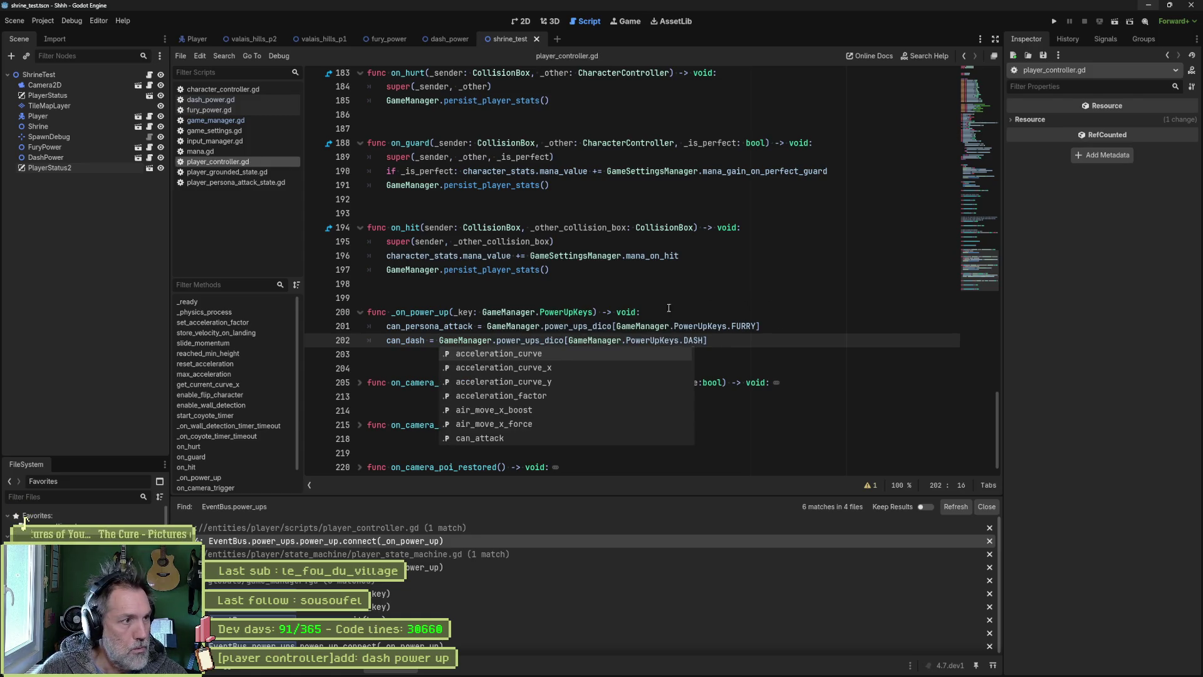
key("F6")
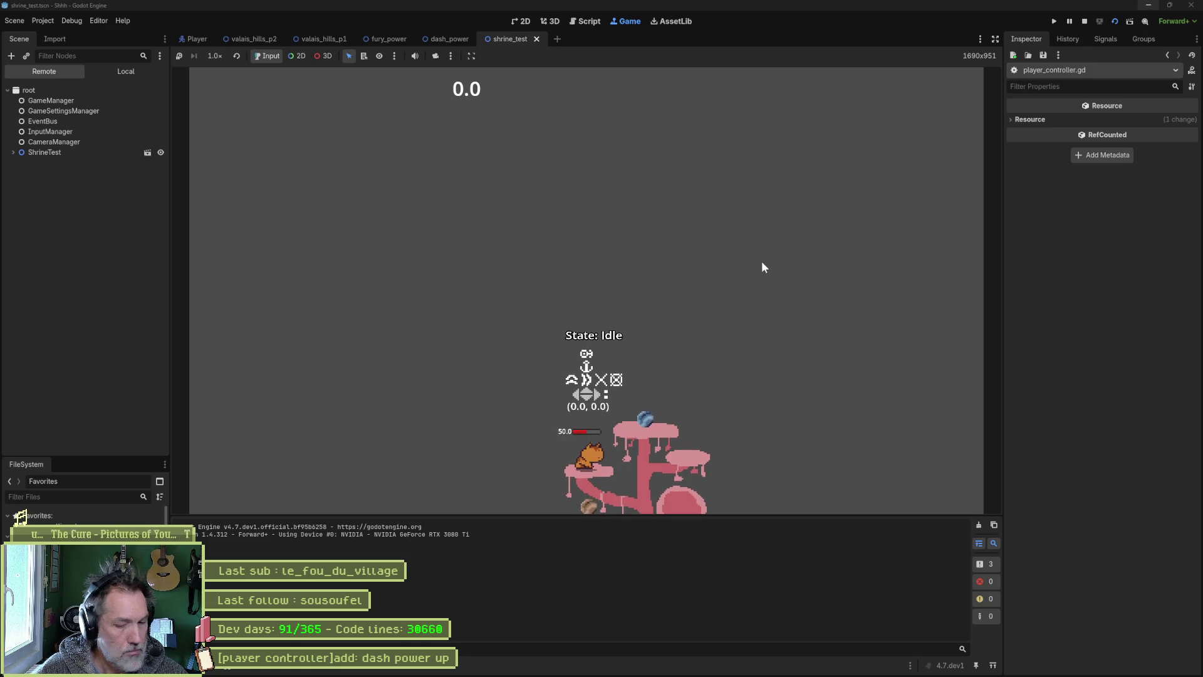
Step: In game_settings.tres turn off Infinite Mana and set Mana Initial Value to 50.0, then test-run
key("F8")
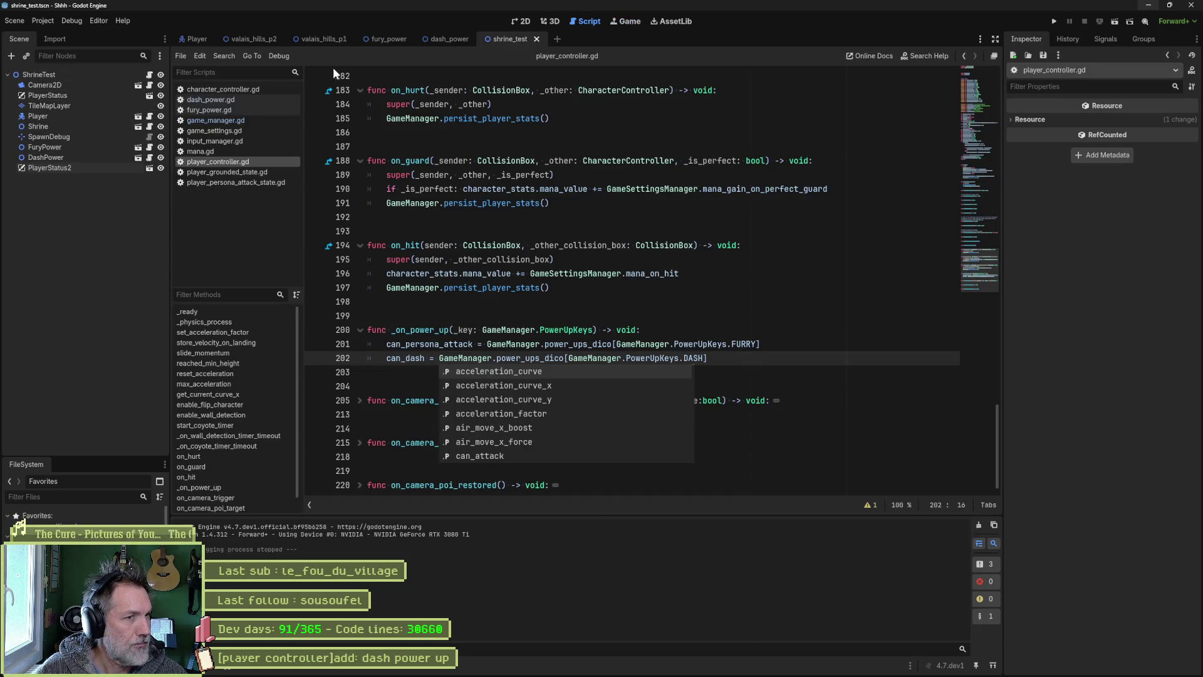
left_click(98, 521)
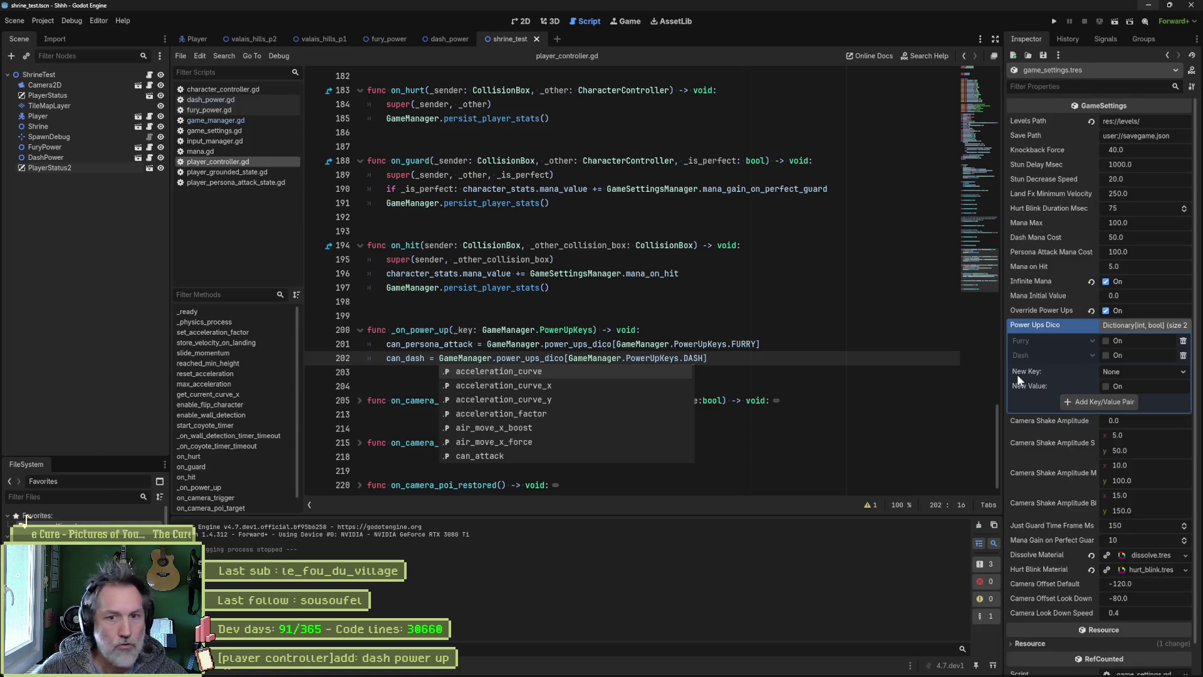
left_click(1105, 281)
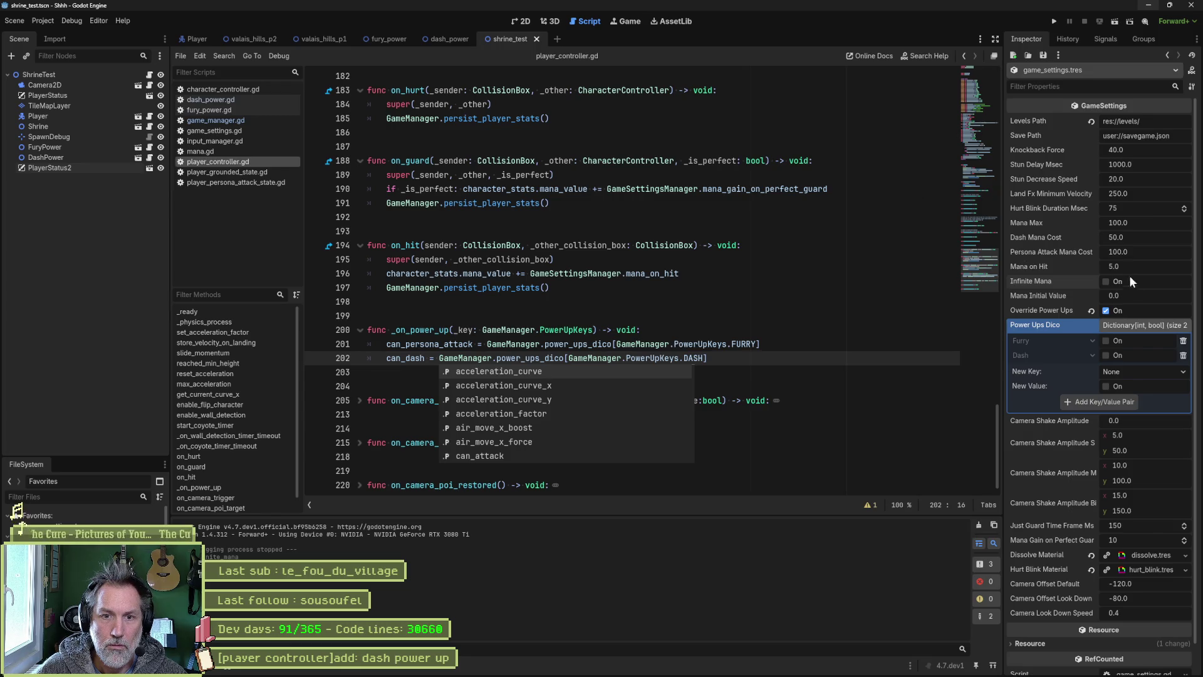
left_click(1149, 295)
type("50")
key("Return")
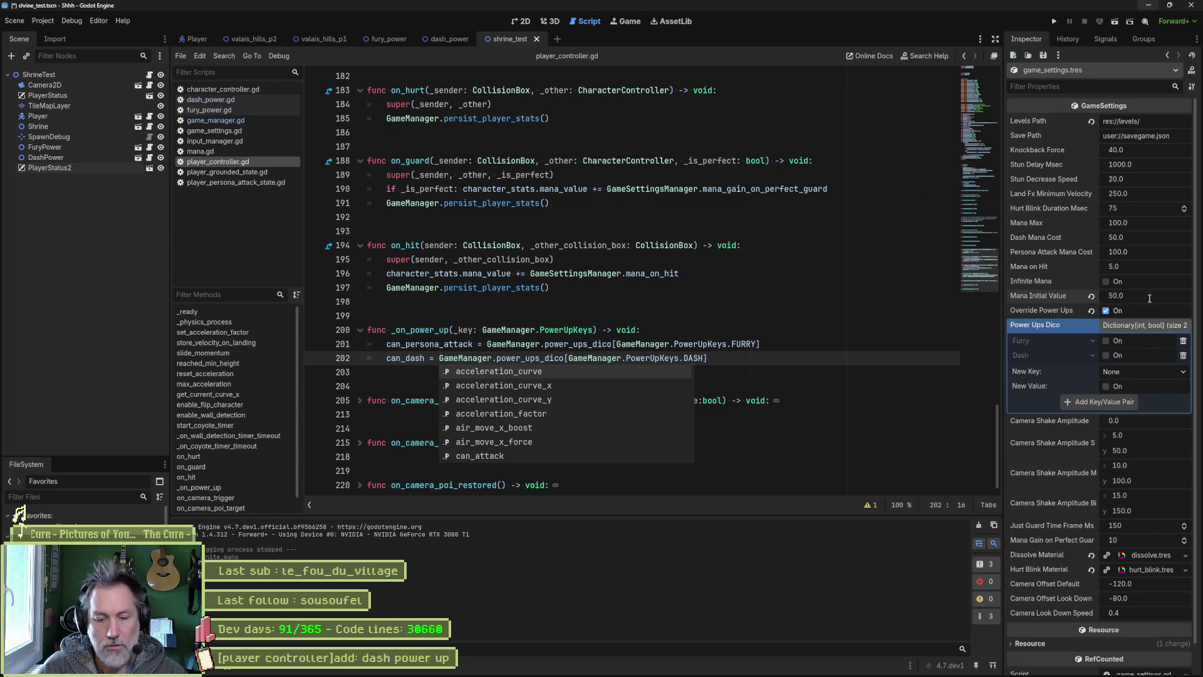
key("F6")
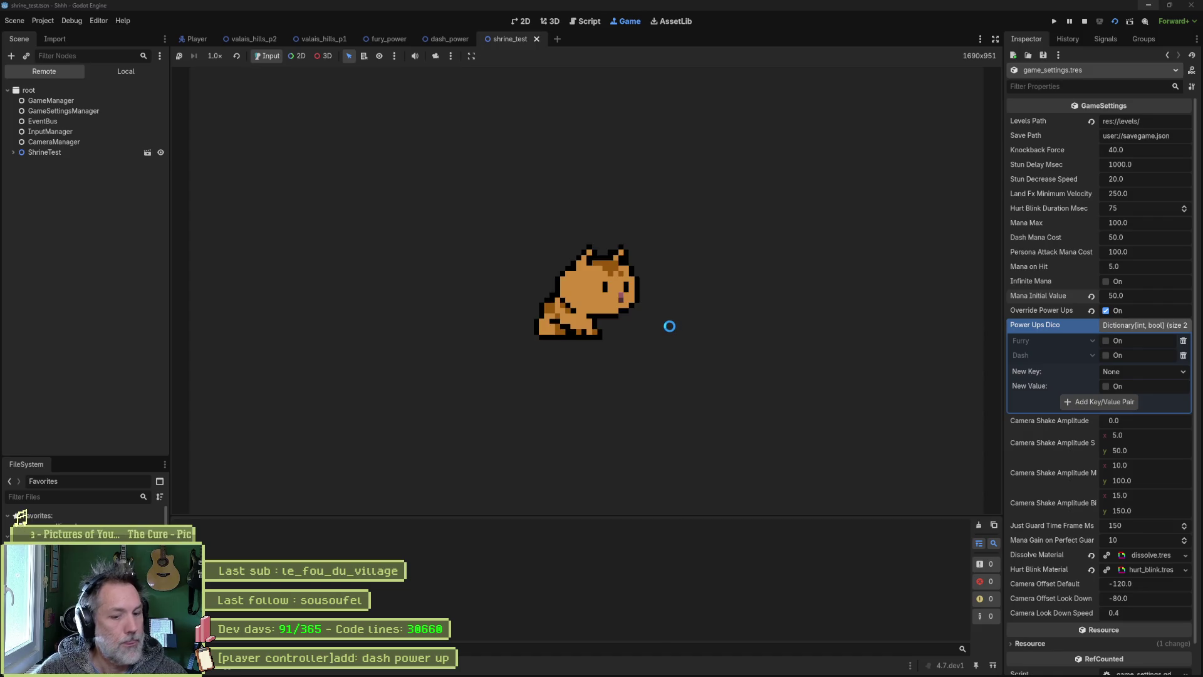
key("F8")
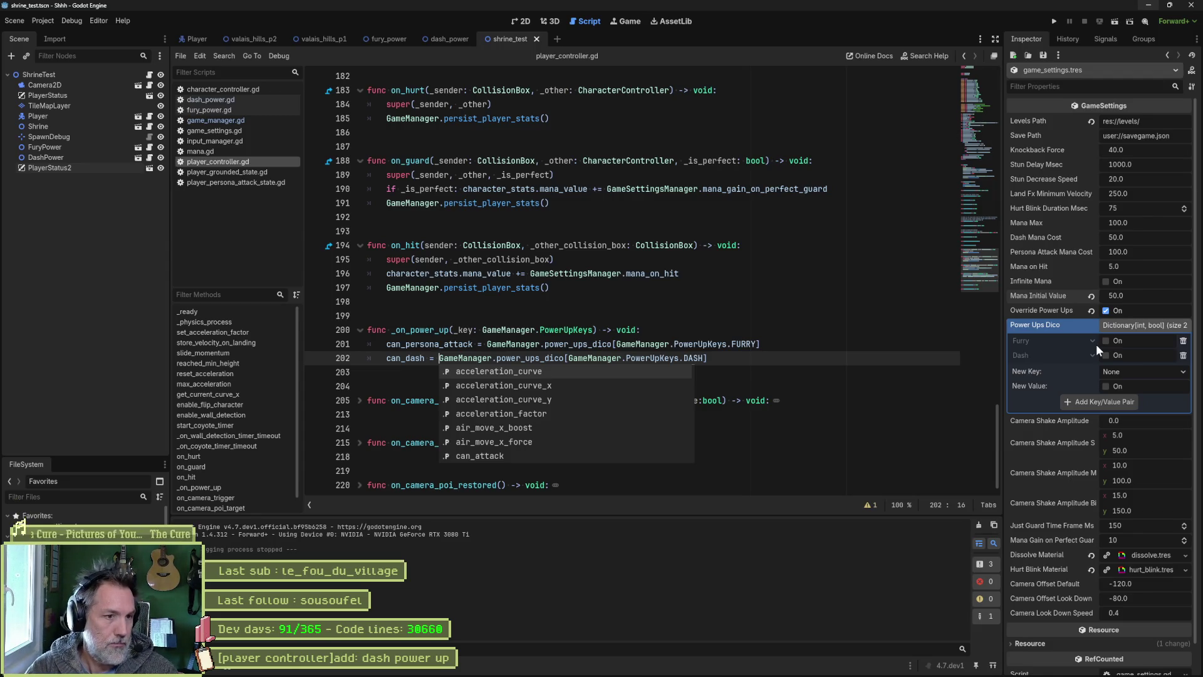
Step: In mana.gd line 19, replace FURRY with DASH, then run the scene
left_click(576, 288)
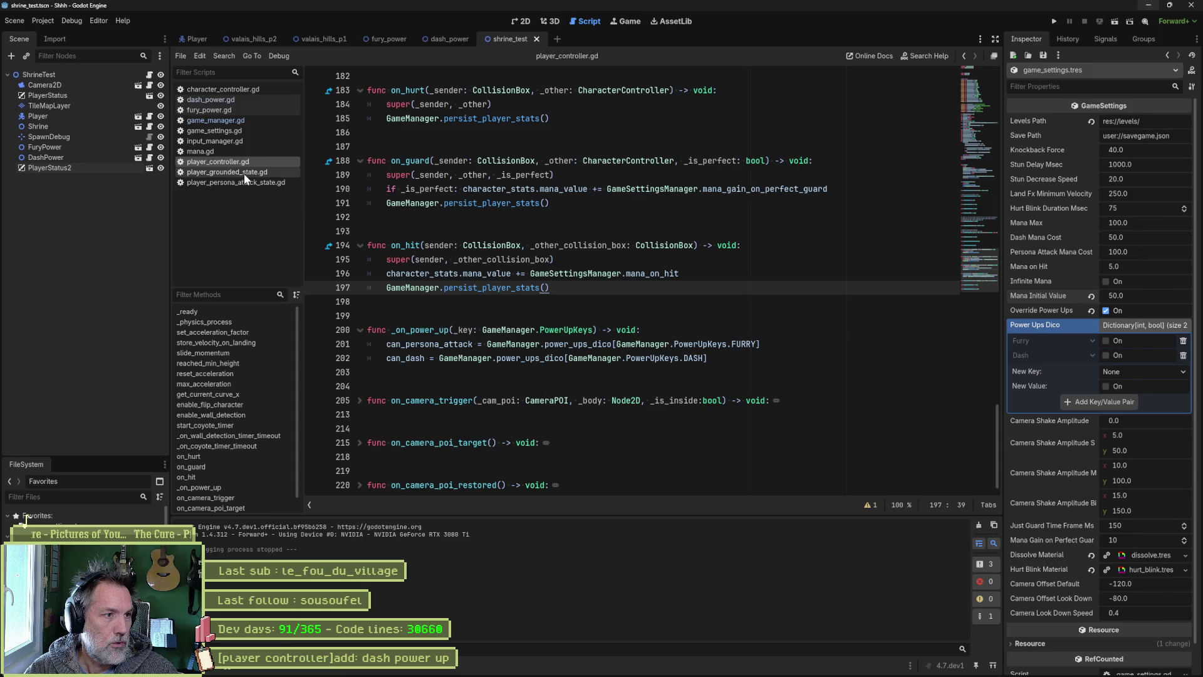
left_click(228, 152)
double_click(752, 160)
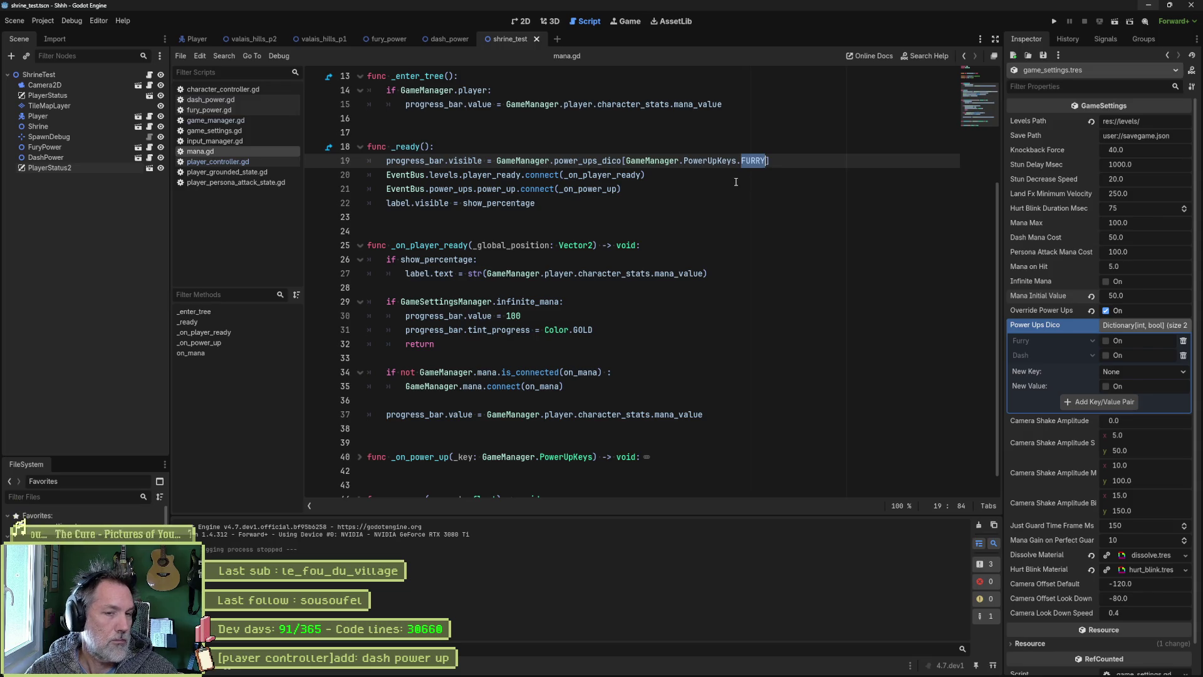
type("DASH")
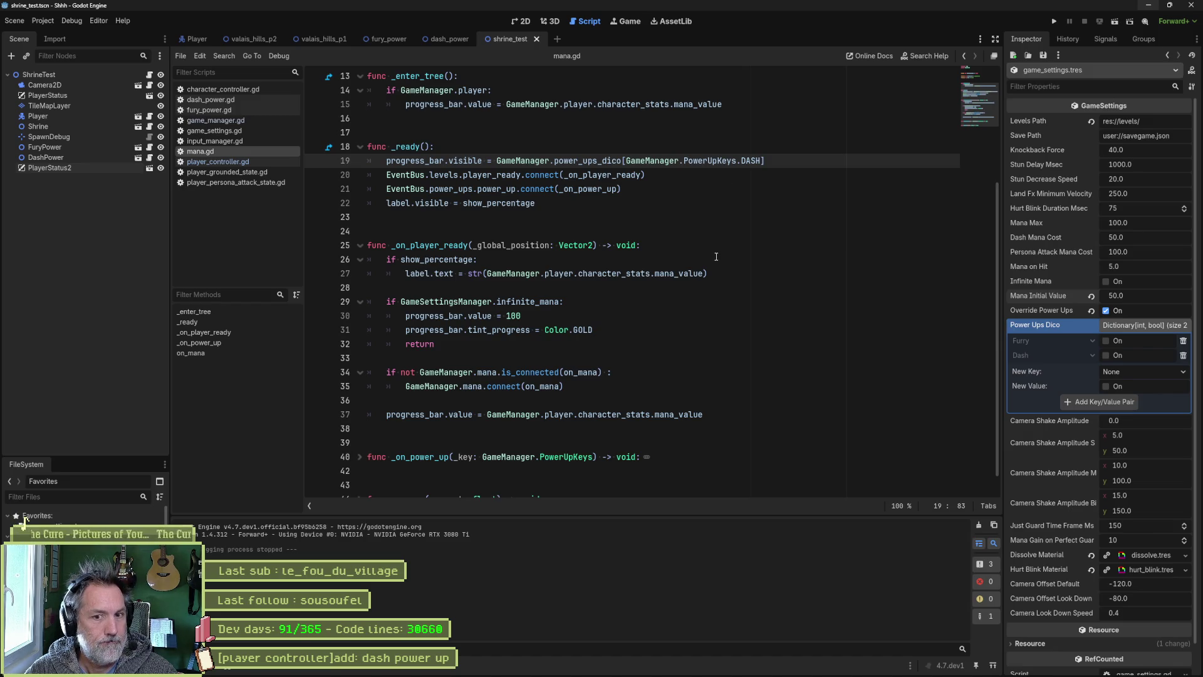
key("F6")
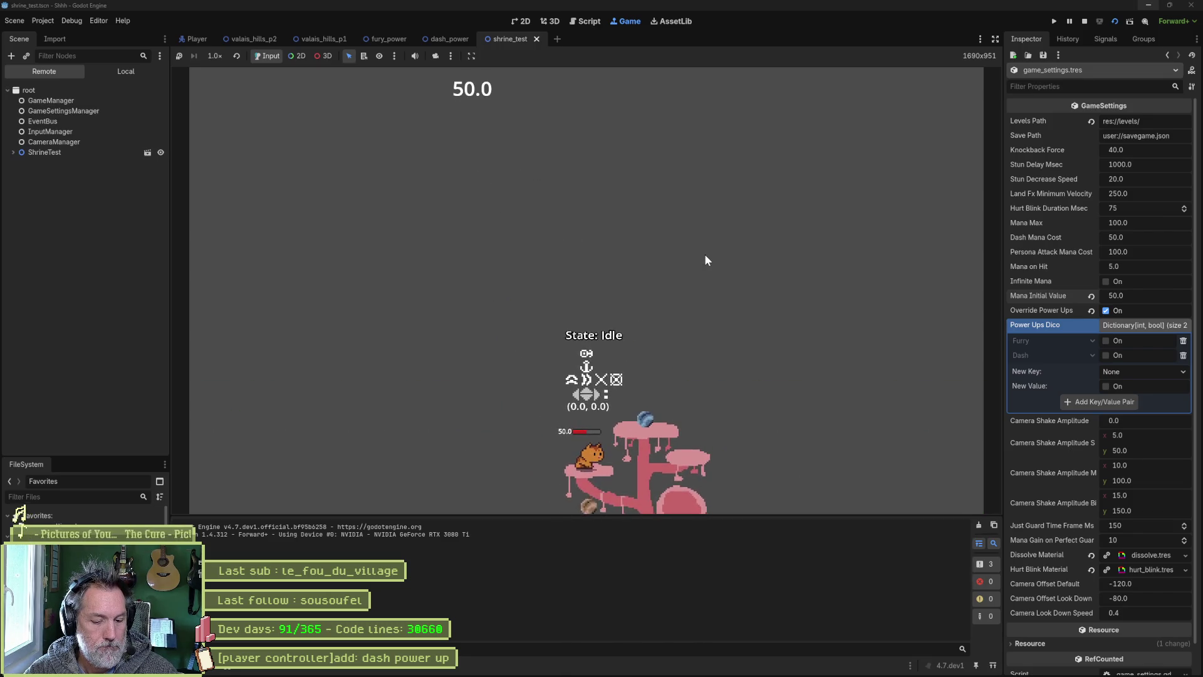
Step: Walk right, jump onto the tree platforms, and dash until mana drops from 50 to 0
key("Right")
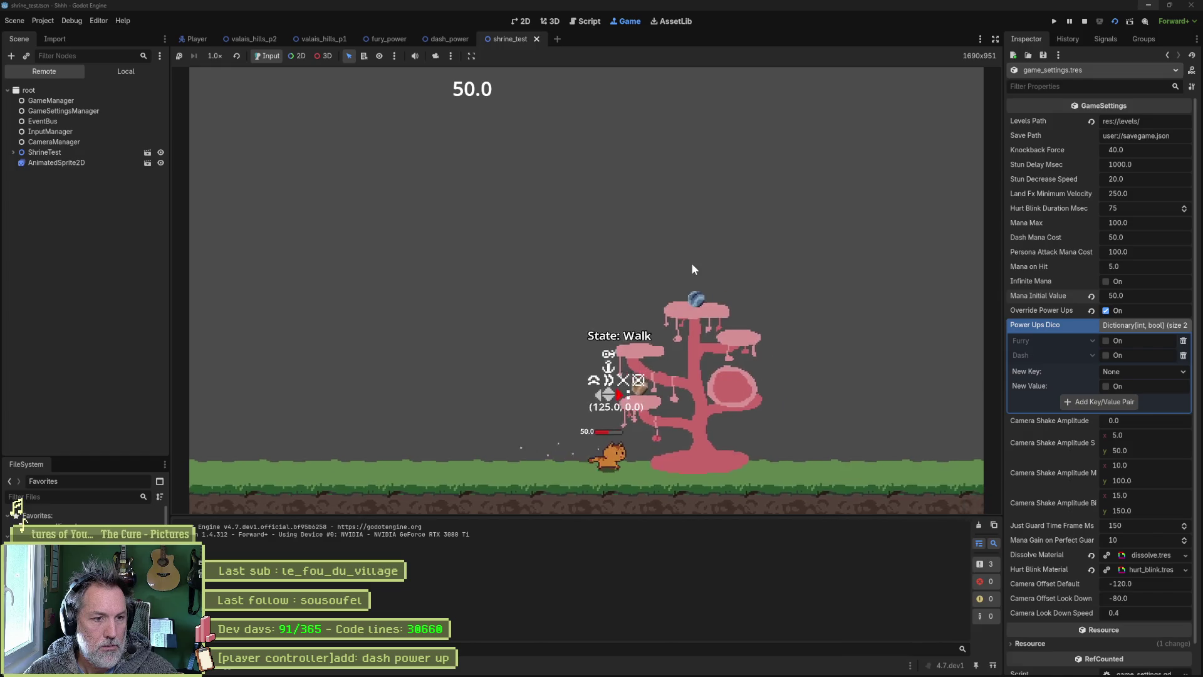
key("space")
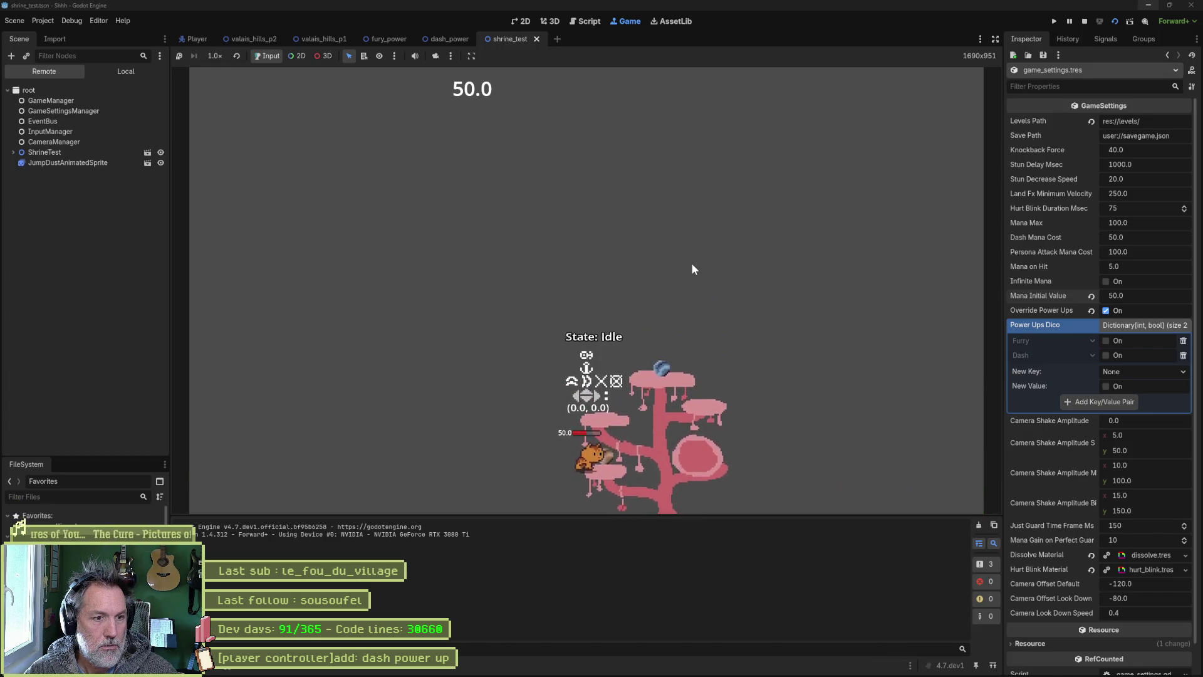
key("x")
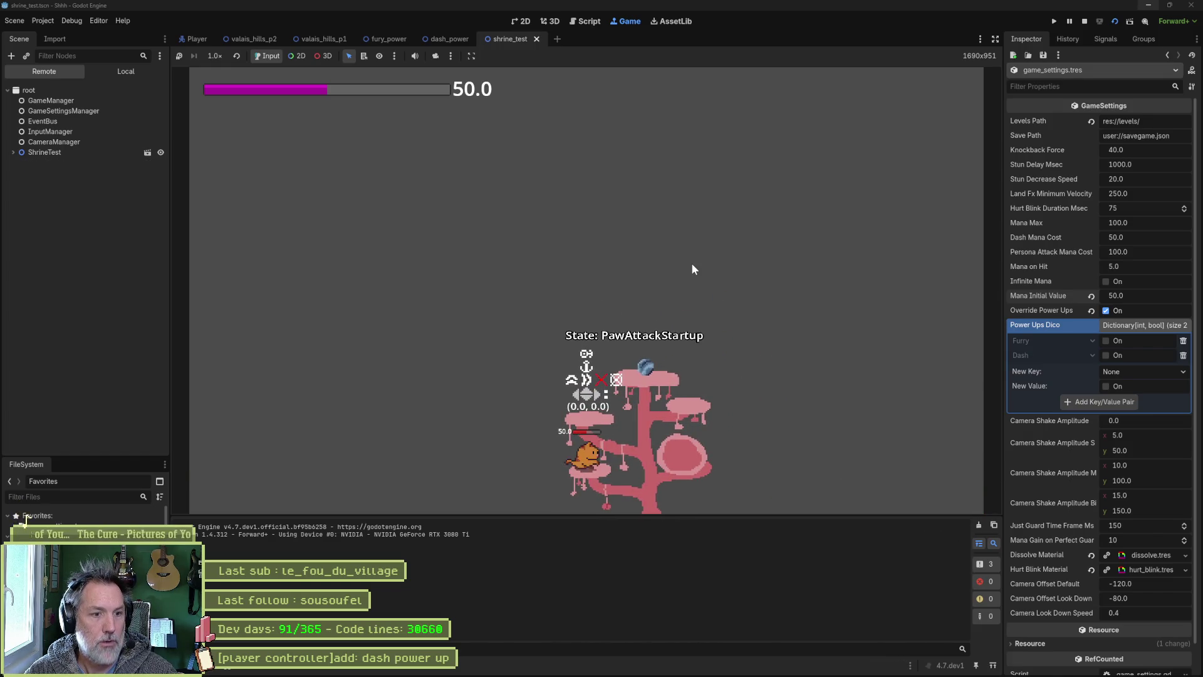
key("shift")
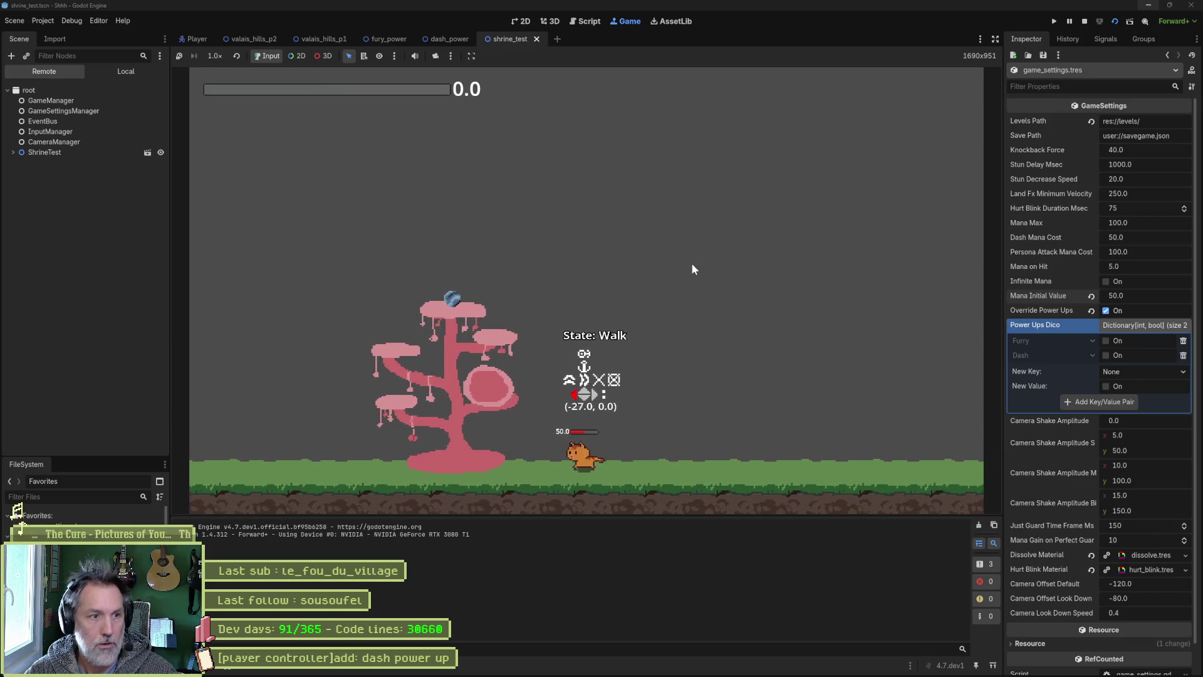
key("space")
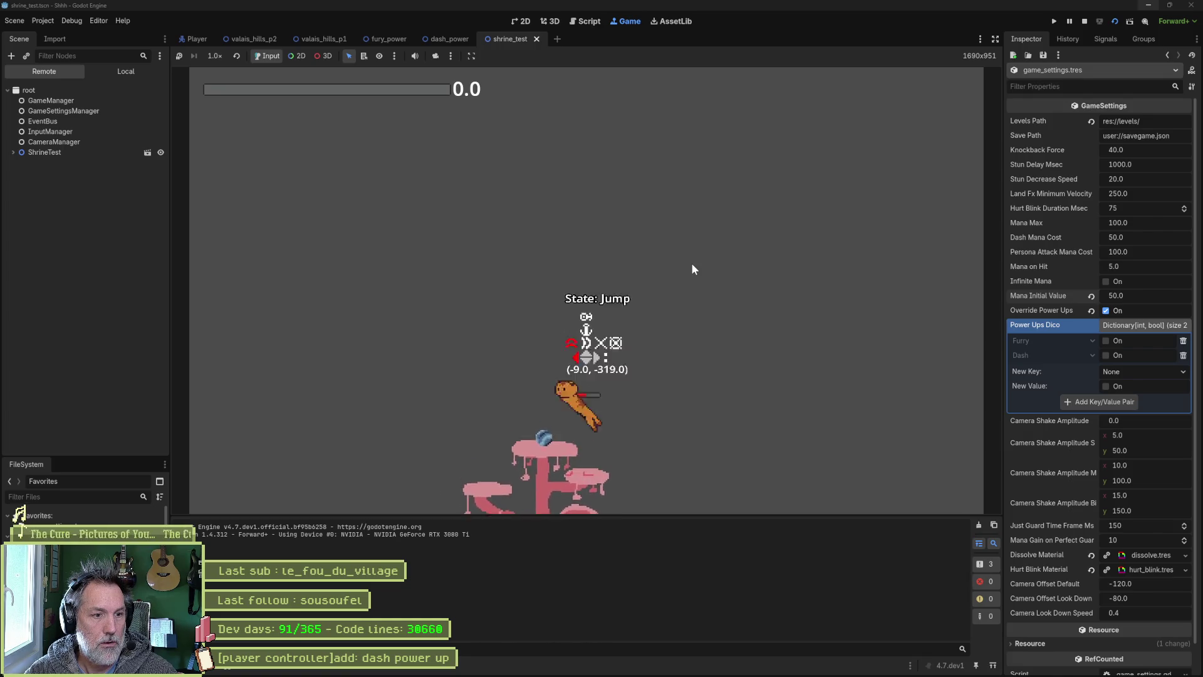
key("Right")
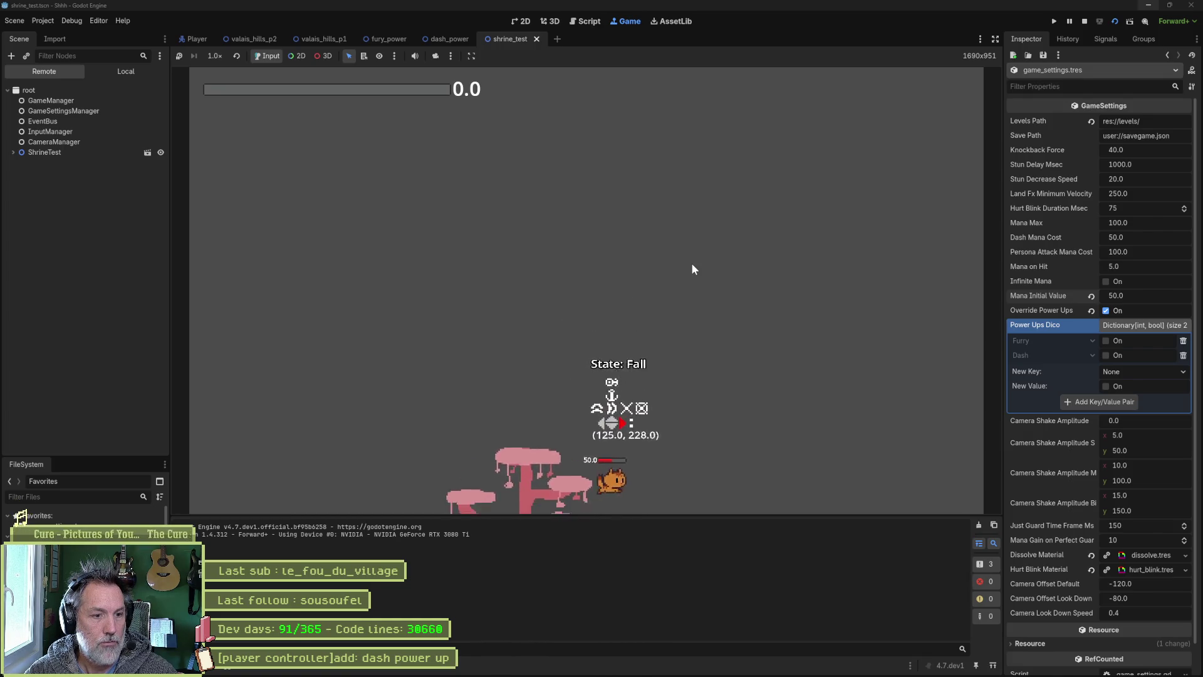
key("space")
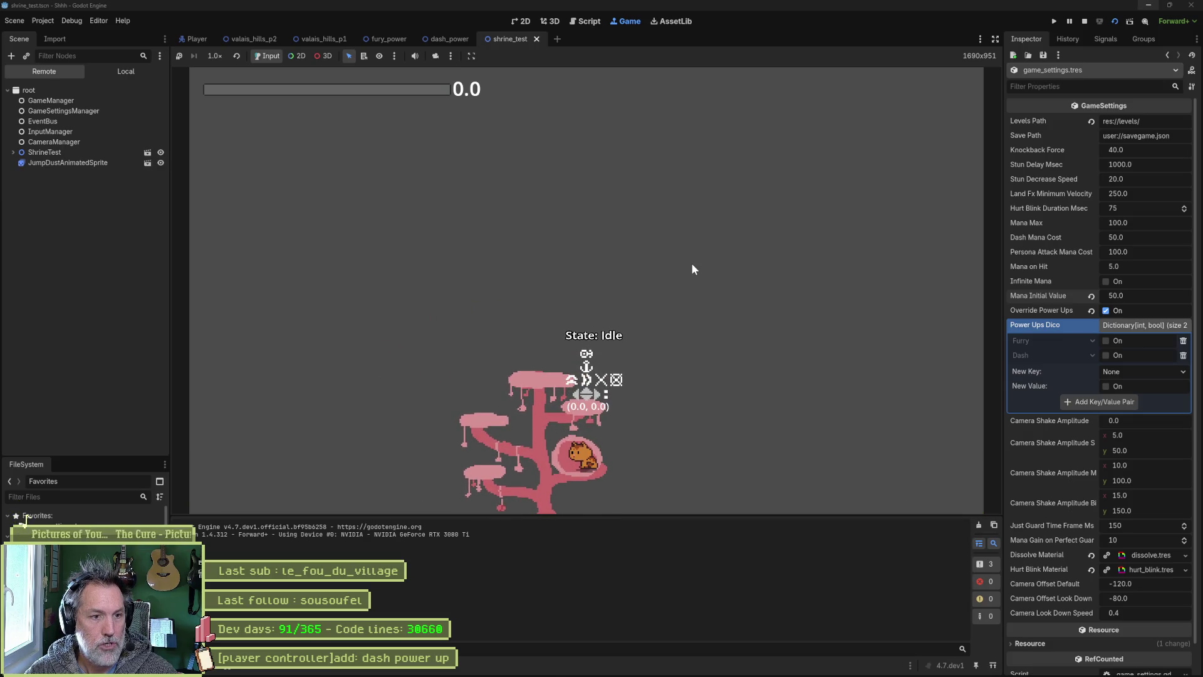
Step: Enable Replenish Mana on the Shrine node and briefly test-run the scene
key("F8")
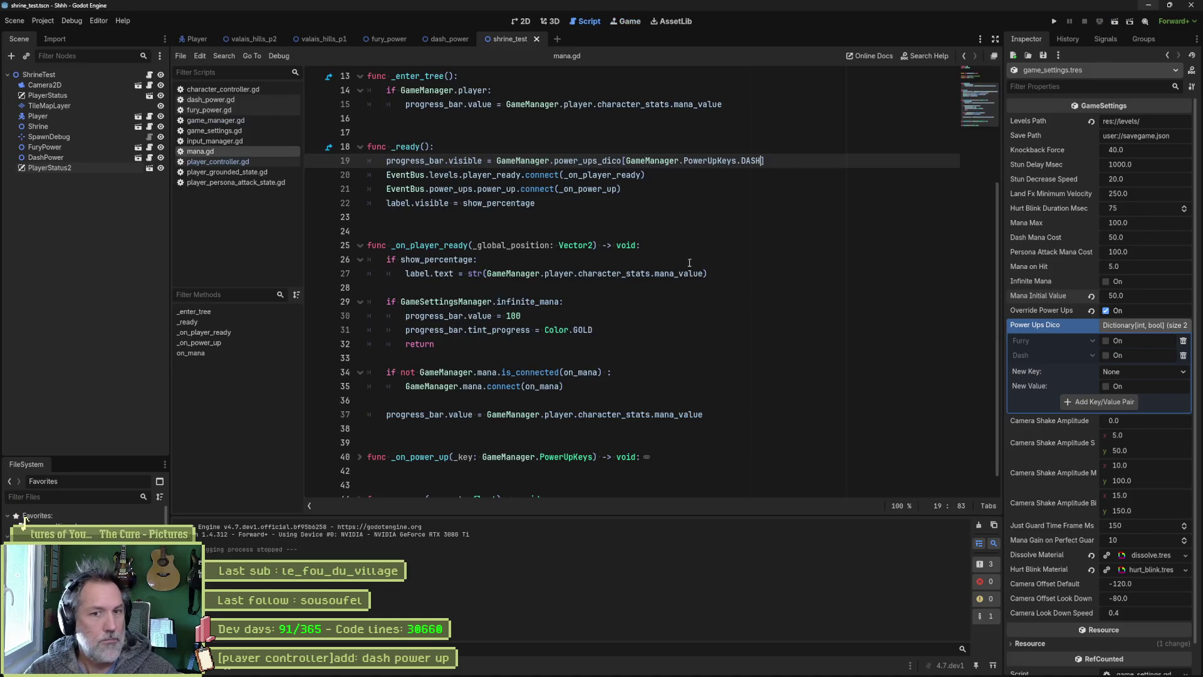
left_click(107, 146)
left_click(96, 126)
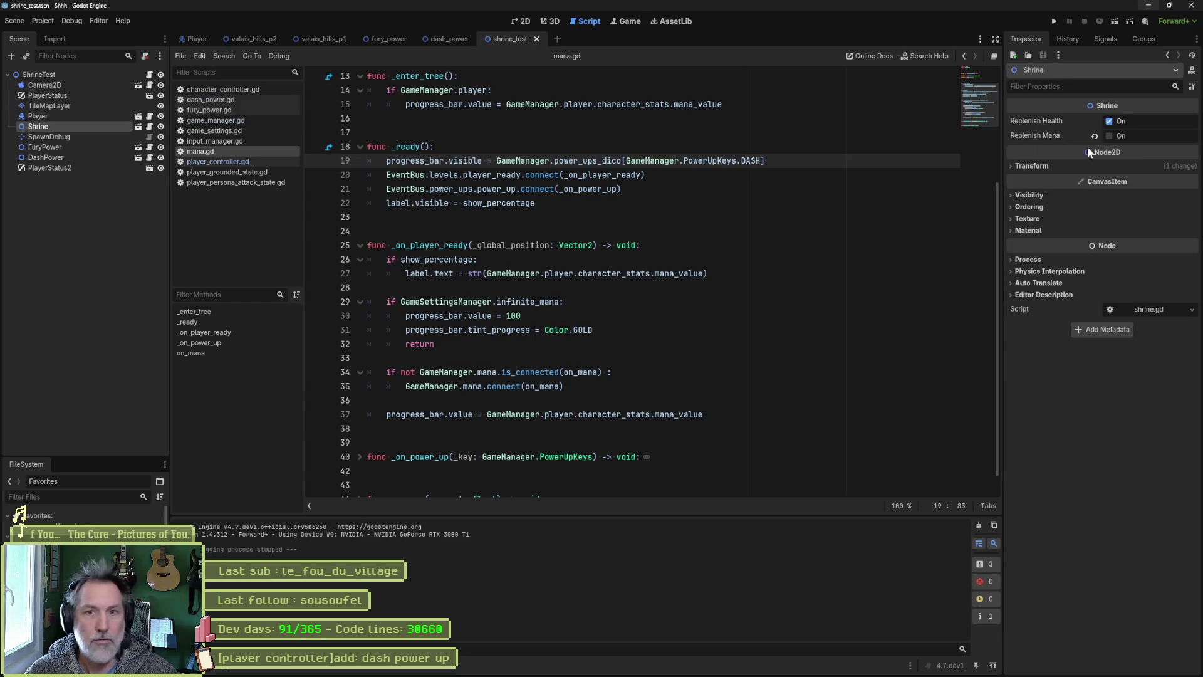
left_click(1108, 137)
key("F6")
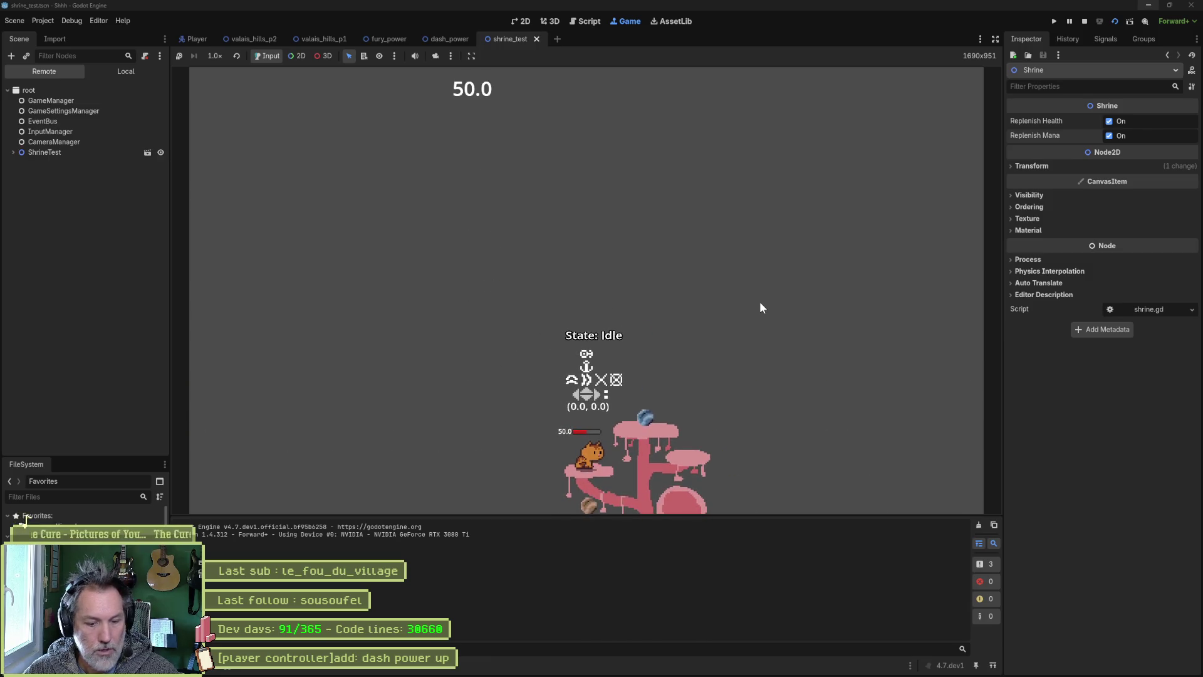
key("Left")
key("F8")
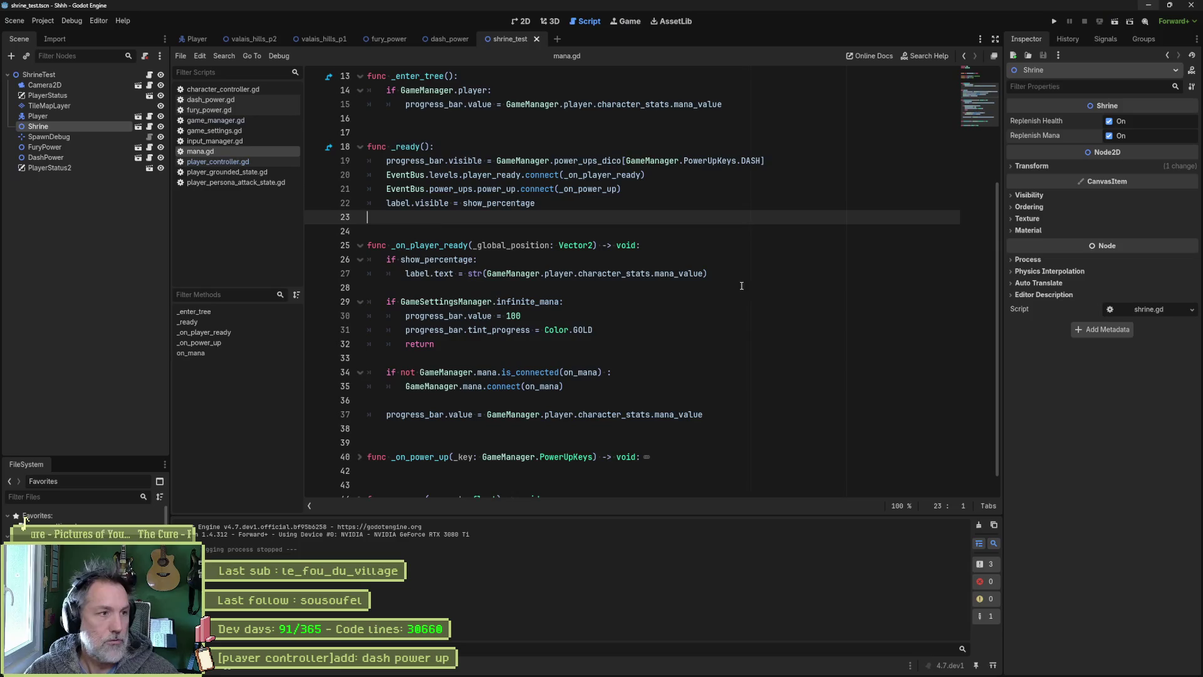
Step: Reset Mana Initial Value to 0.0 in game settings, run the scene, and walk onto a tree platform
left_click(20, 519)
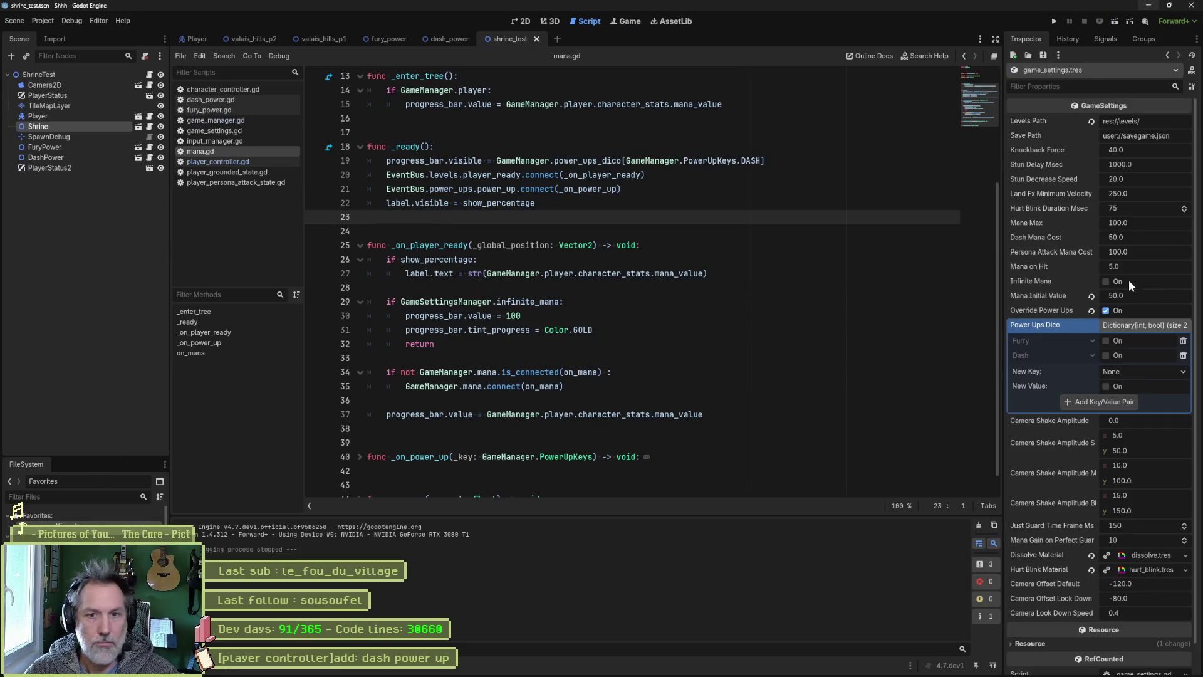
left_click(1090, 297)
key("F6")
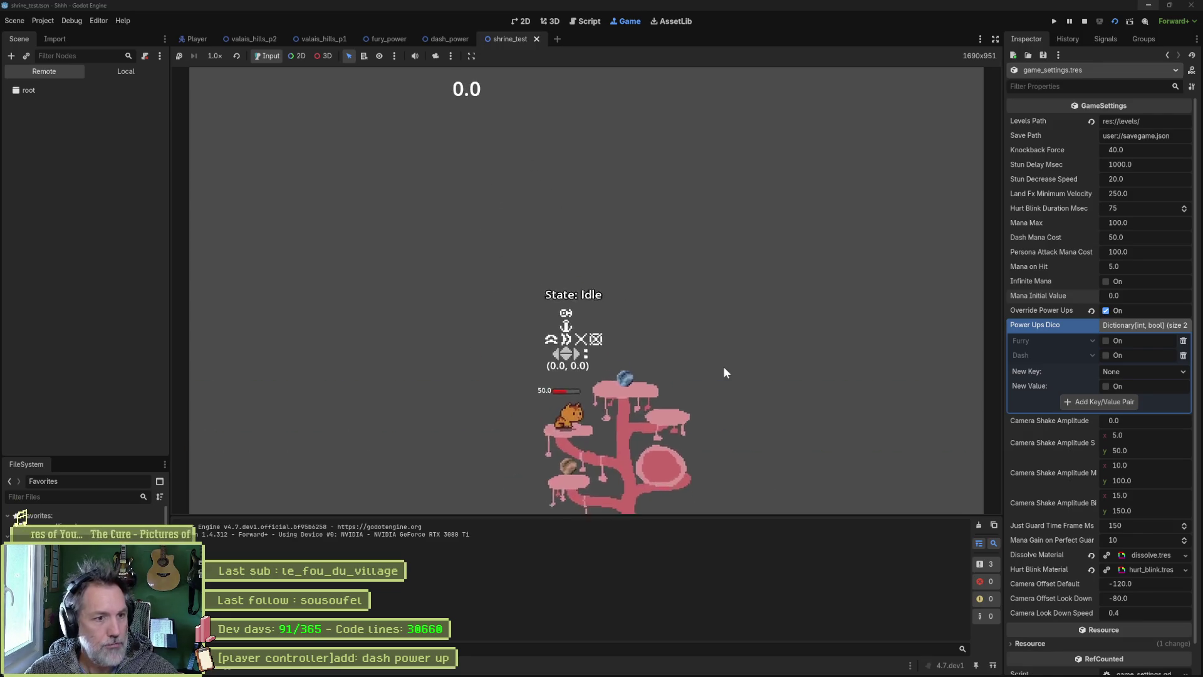
key("Right")
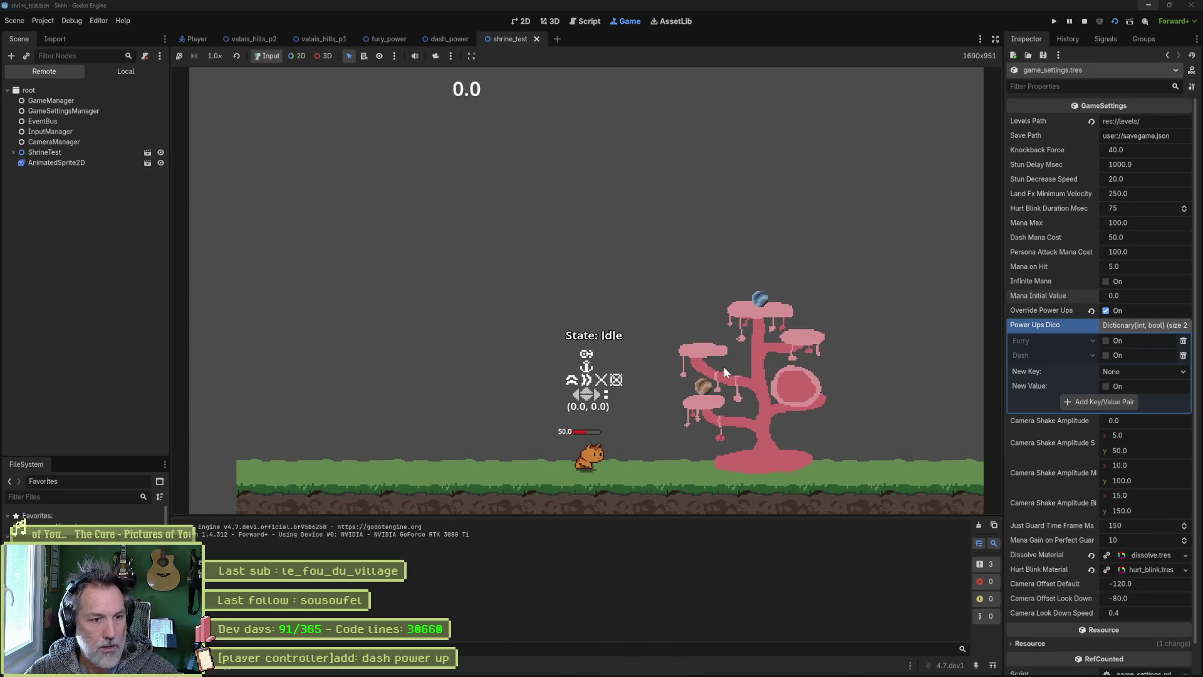
key("space")
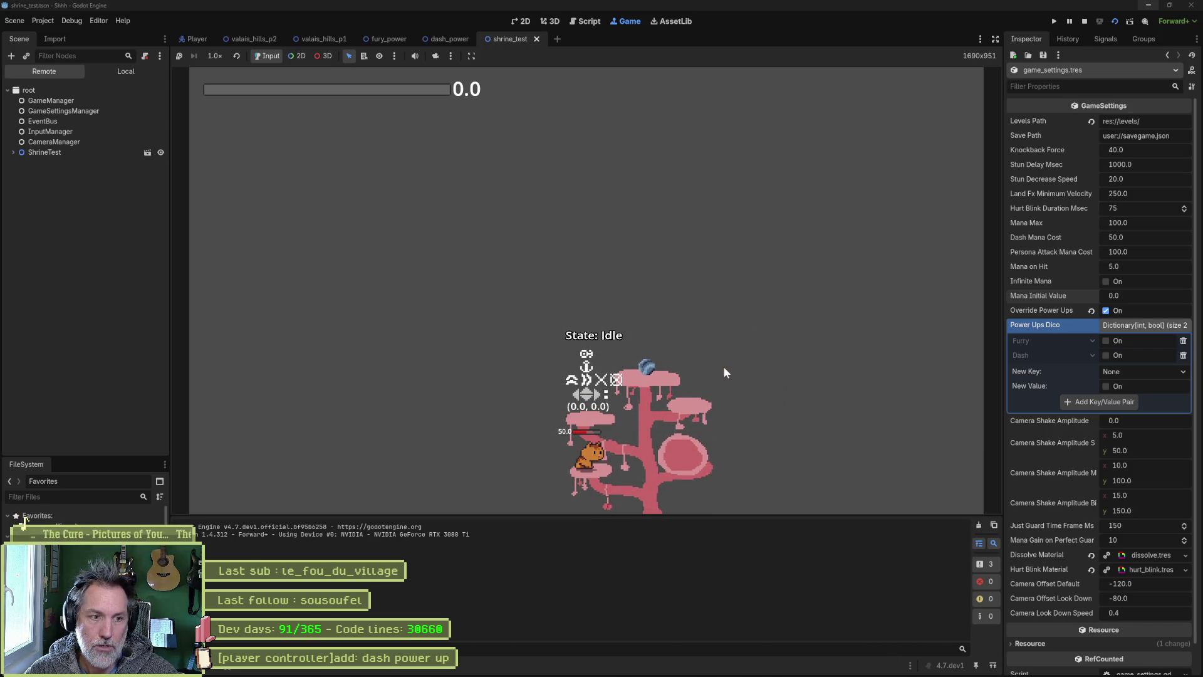
key("Left")
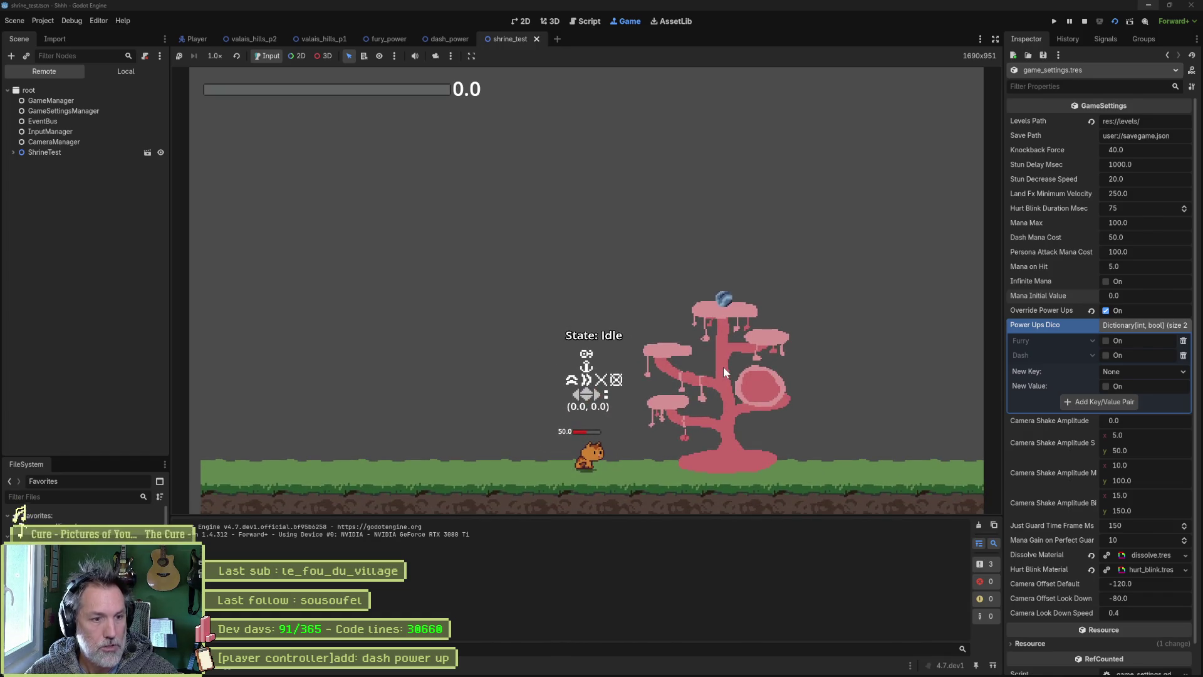
key("Right")
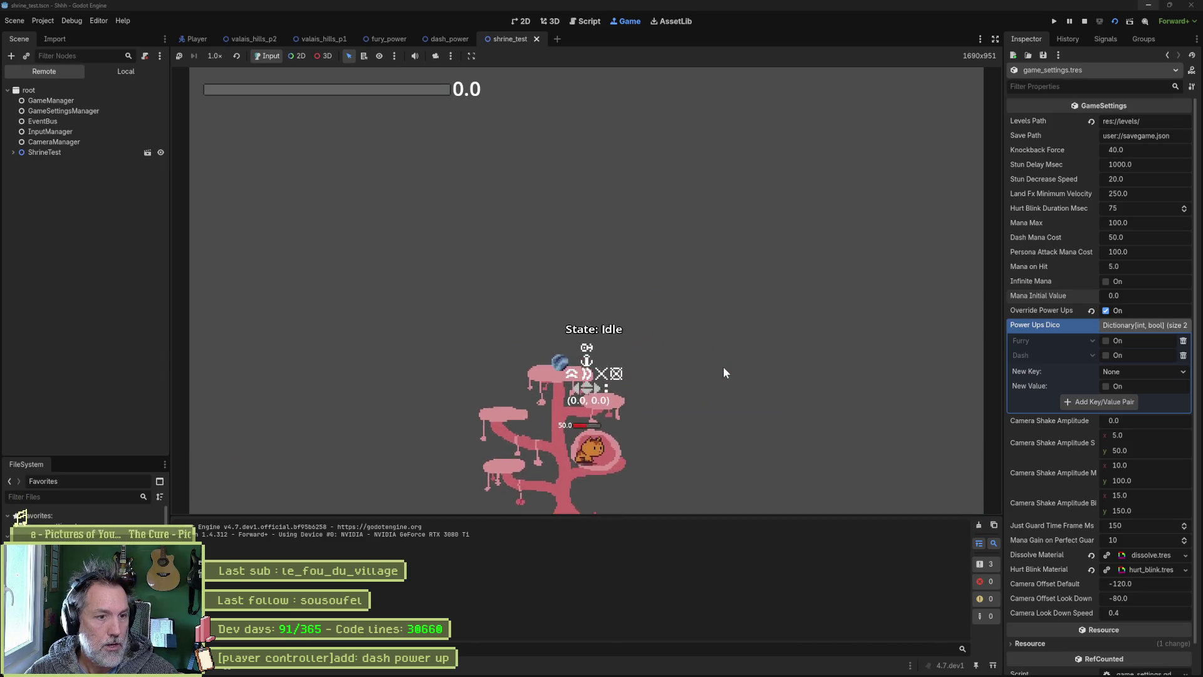
Step: Dash right to test the mana cost, climb the shrine tree, and trigger the persona attack
key("Right")
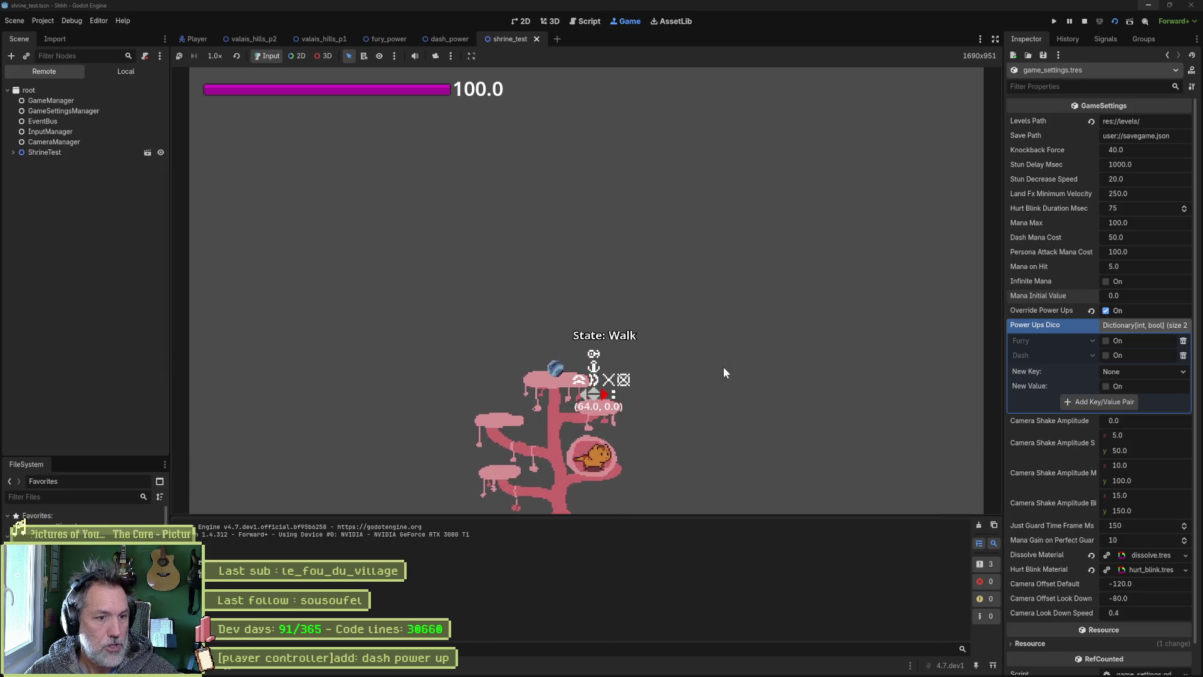
key("shift")
key("Left")
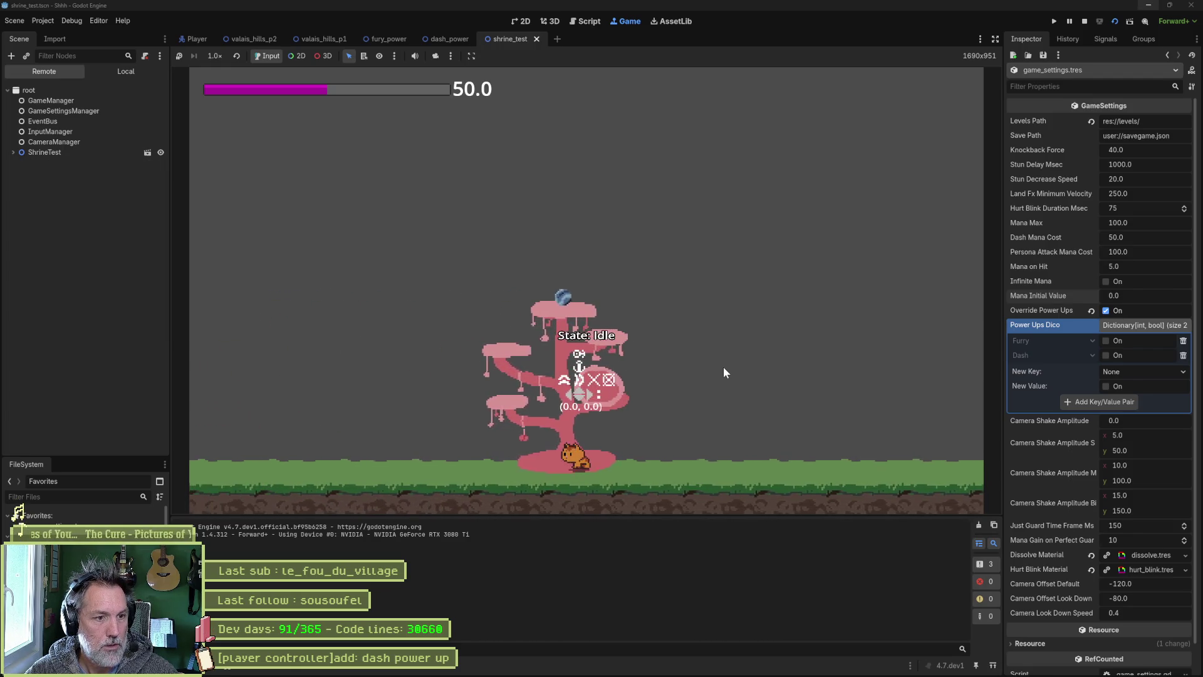
key("Up")
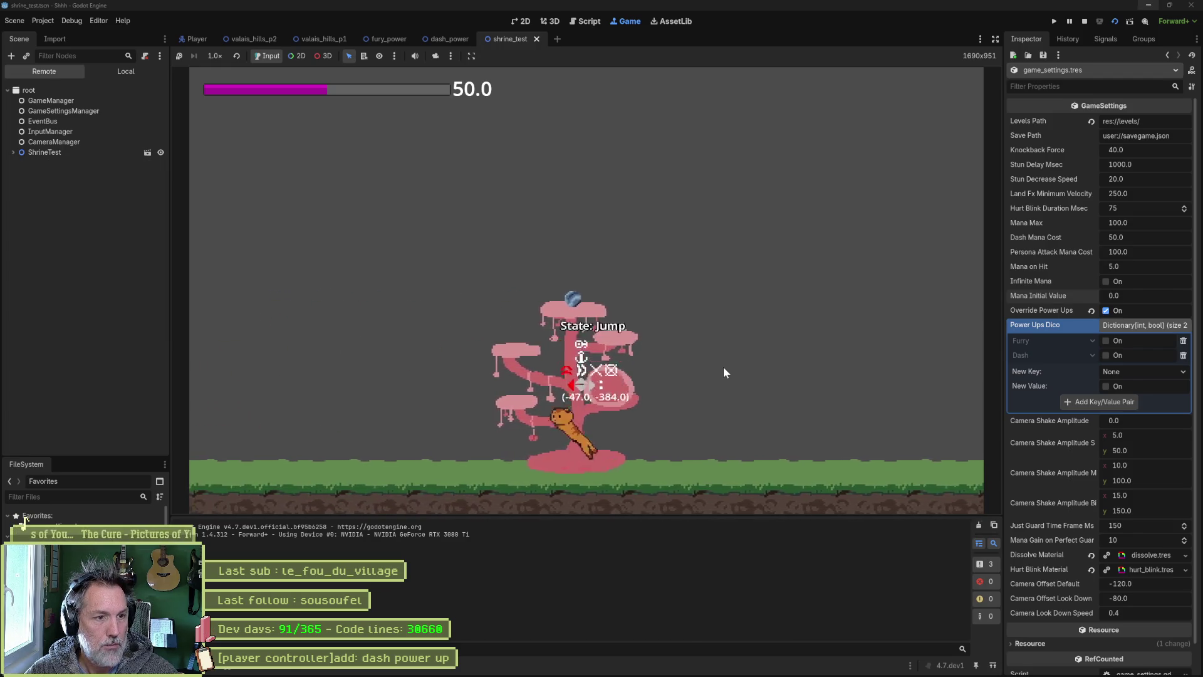
key("space")
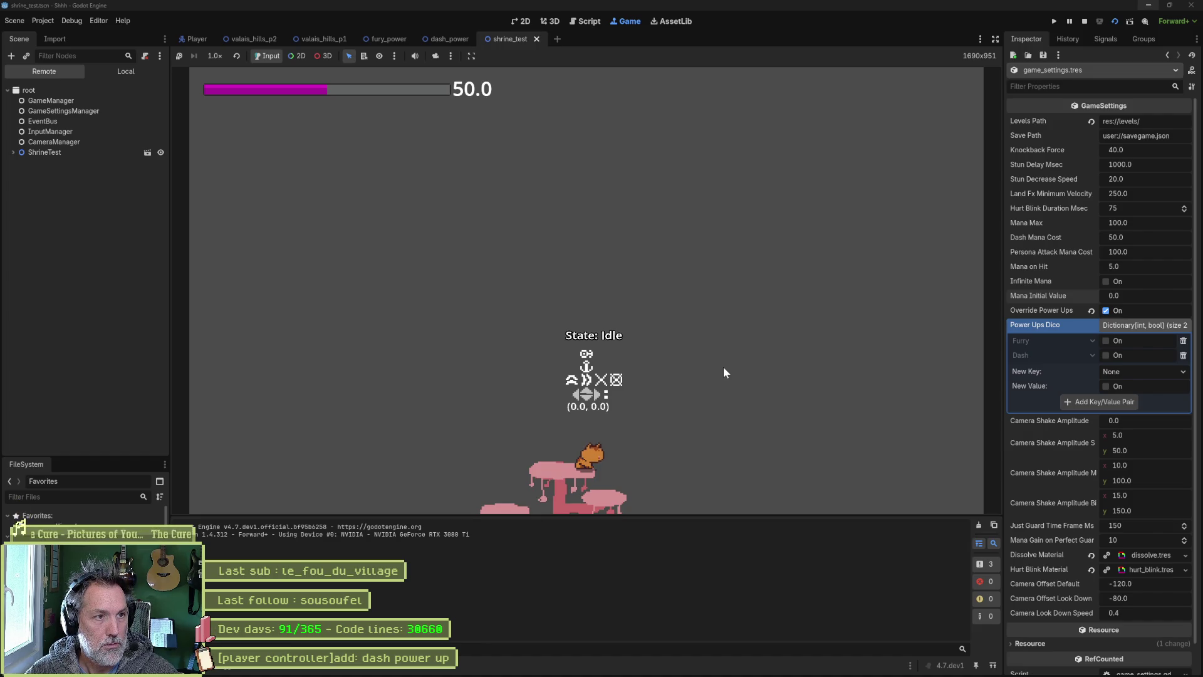
key("Right")
key("Left")
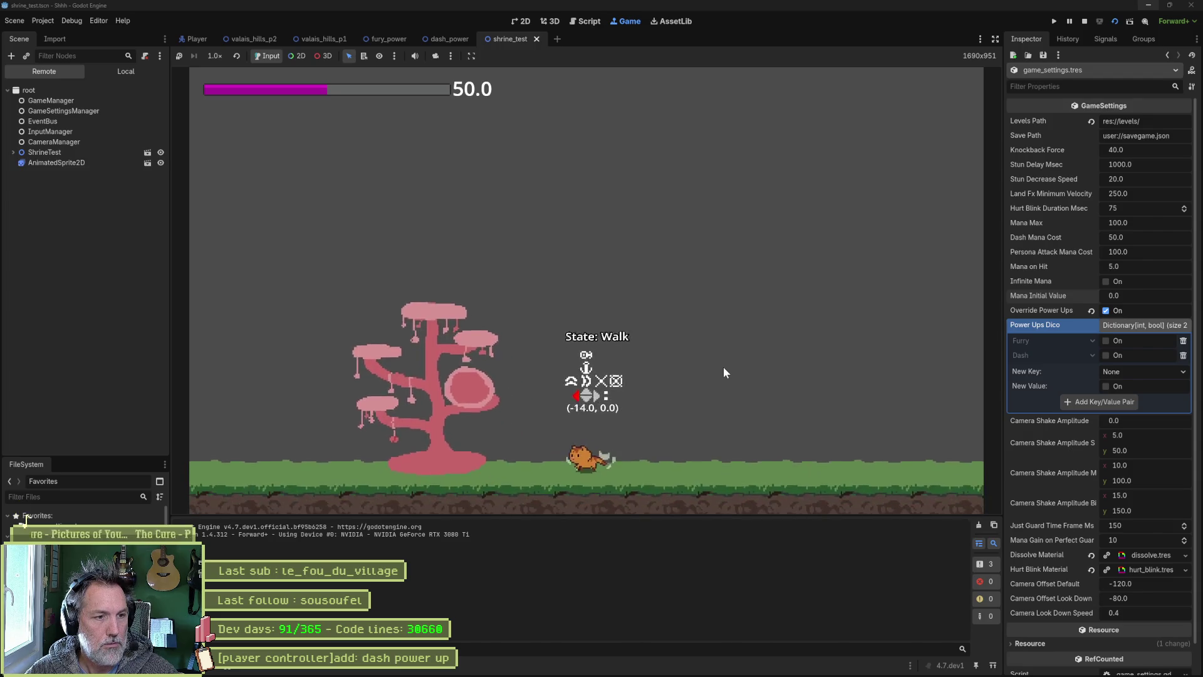
key("space")
key("e")
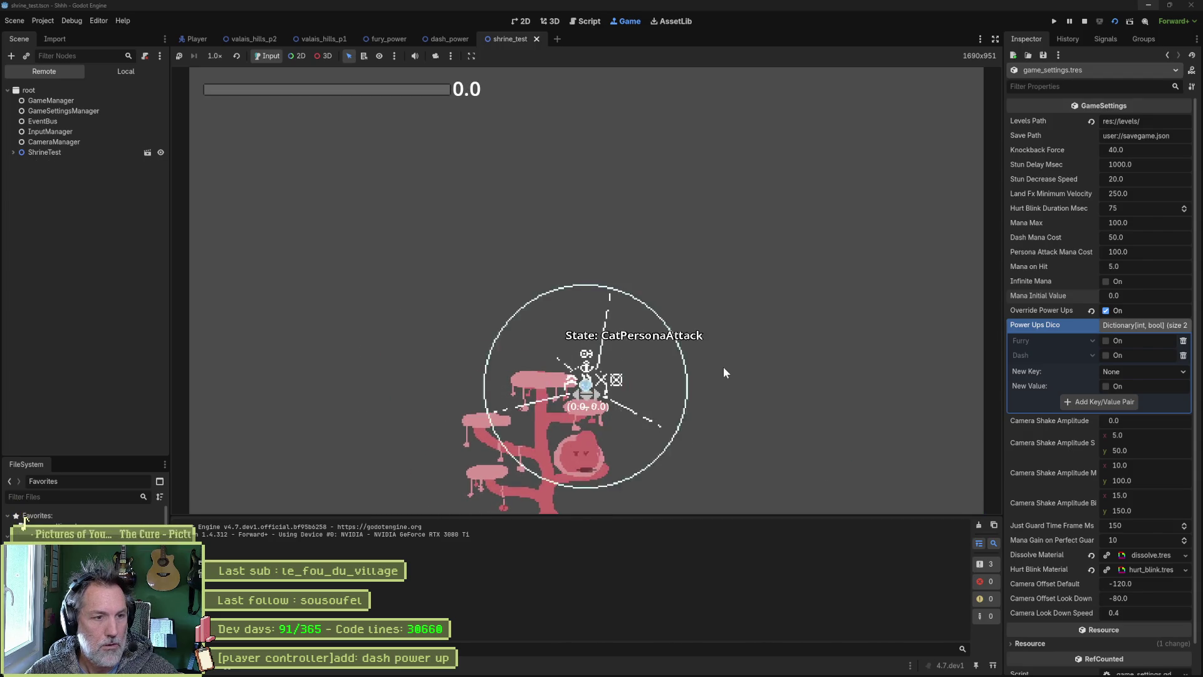
Step: Restart the game, collect the power-up, dash spending 50 mana, climb, persona-attack, then stop
key("F5")
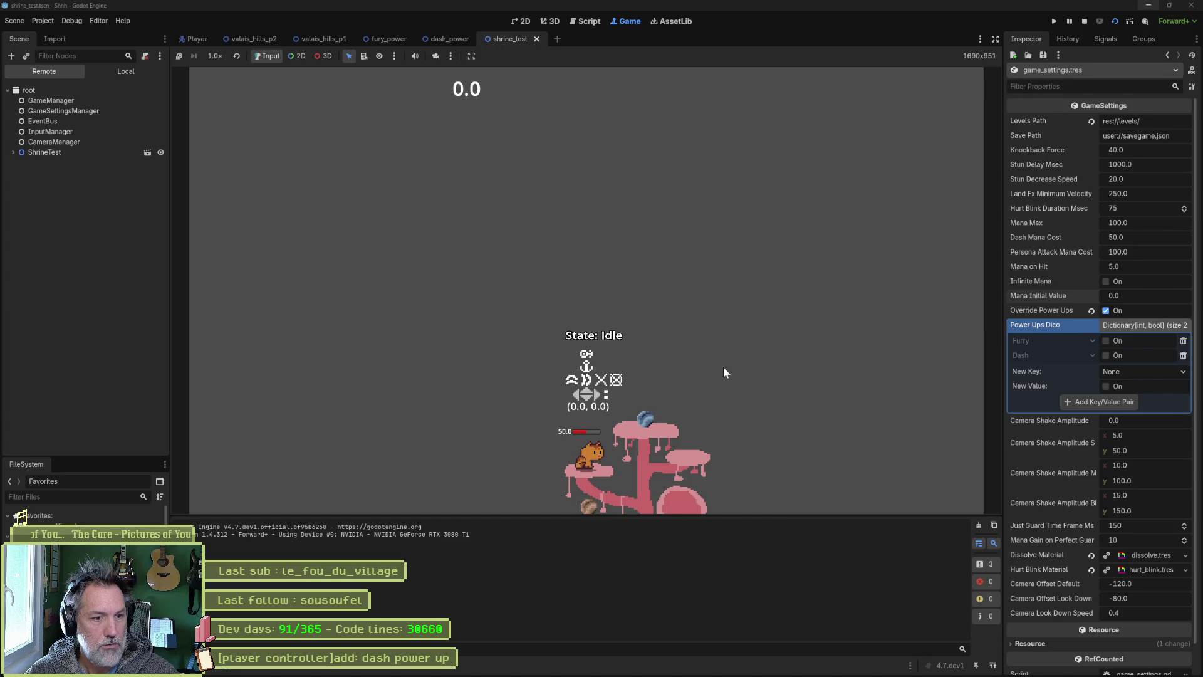
key("Left")
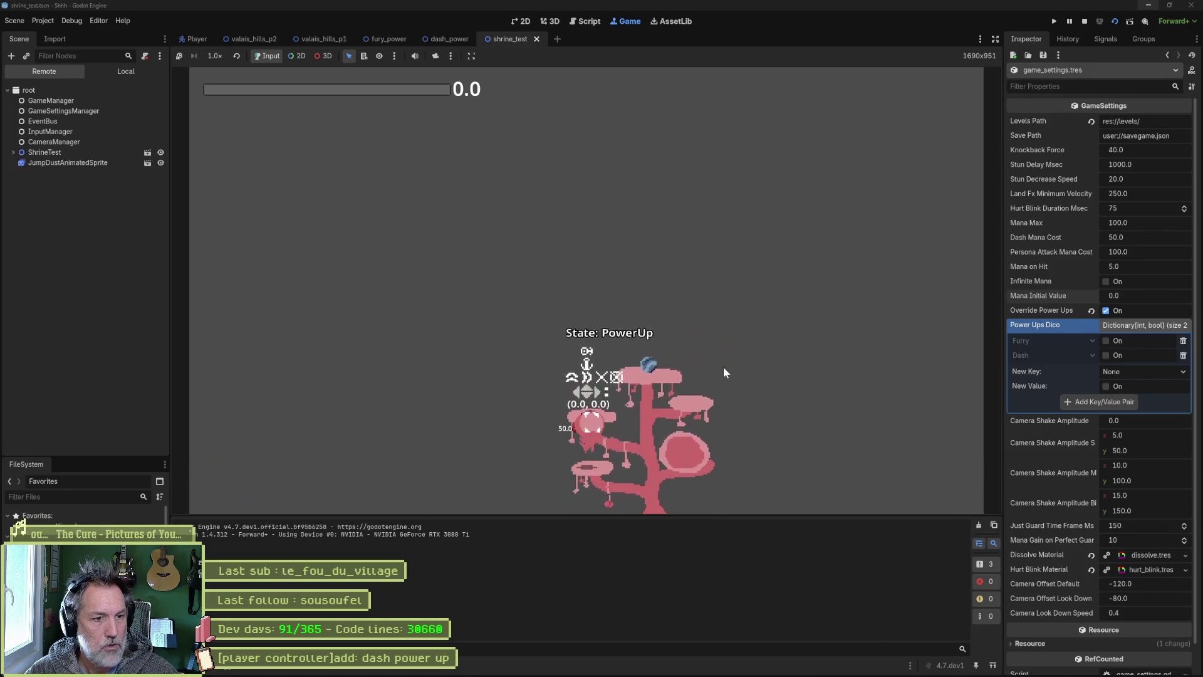
key("Right")
key("space")
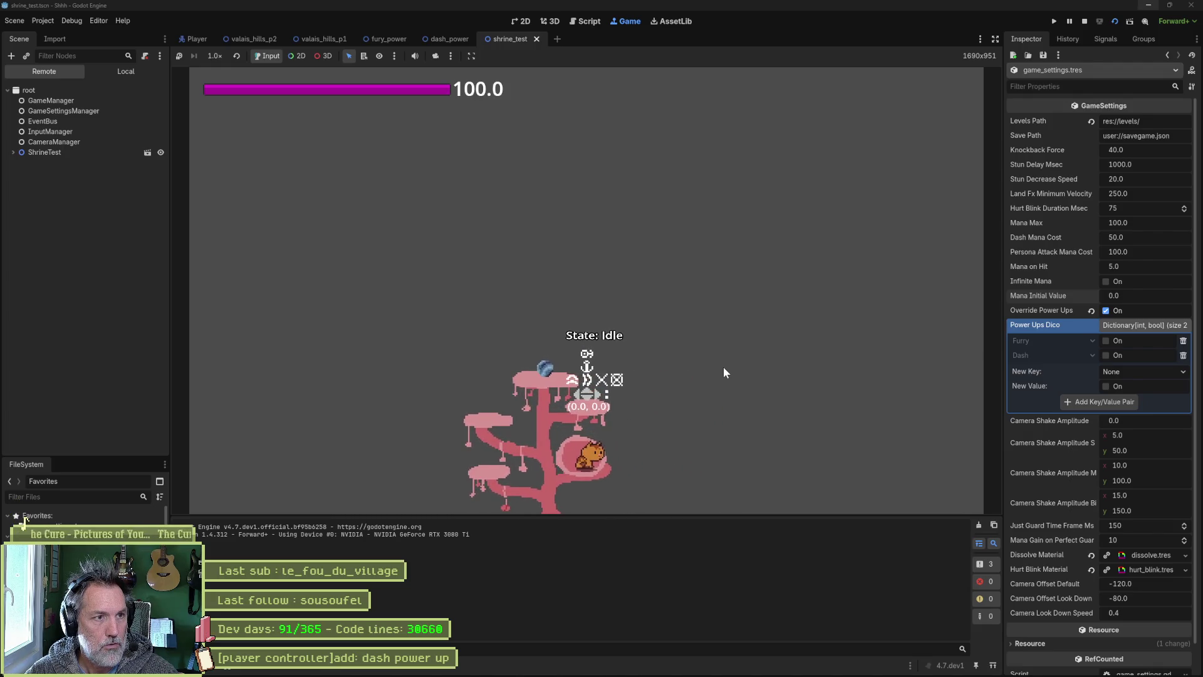
key("Right")
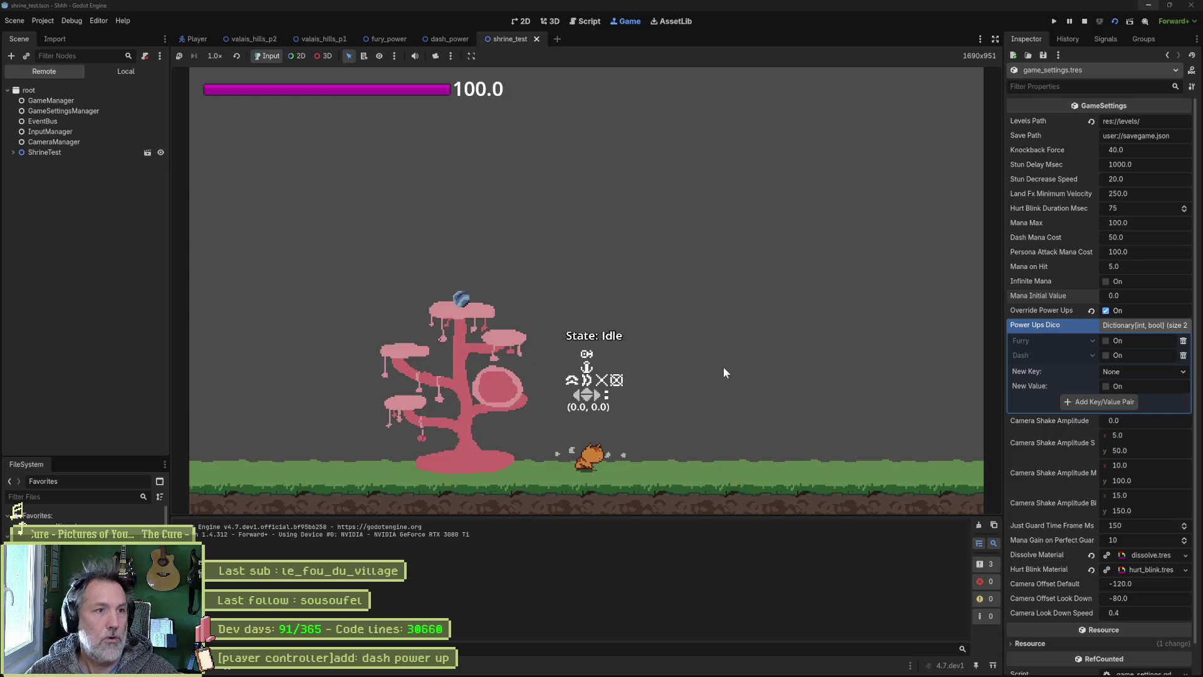
key("shift")
key("Left")
key("shift")
key("space")
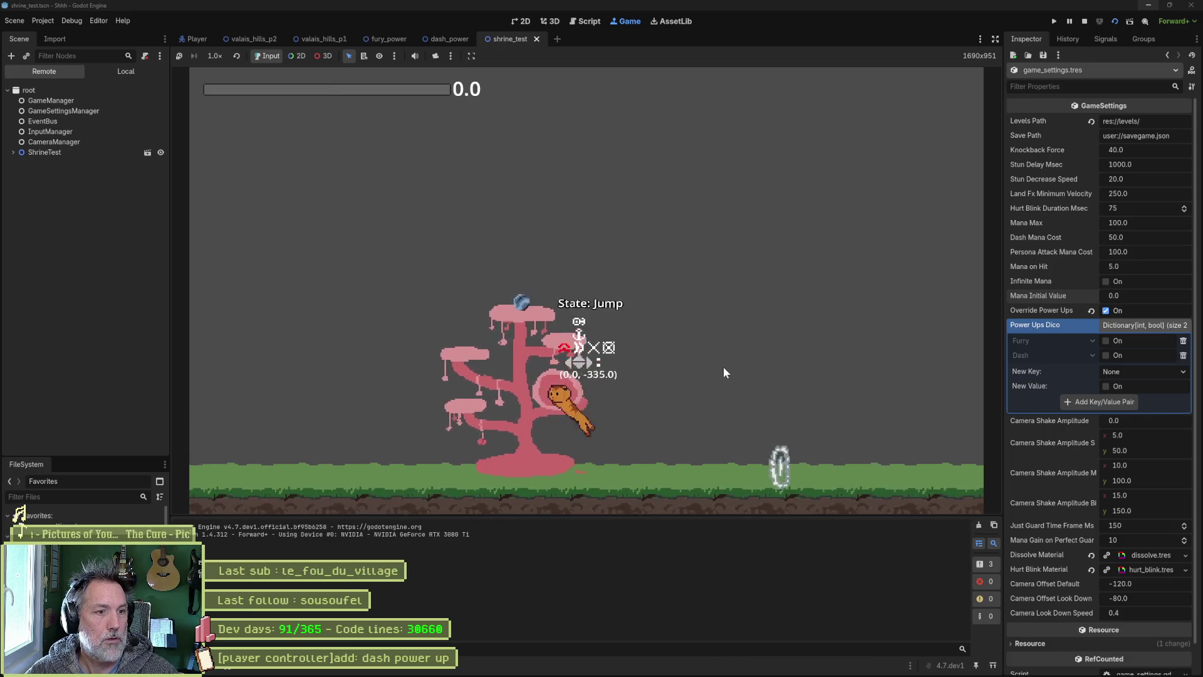
key("Up")
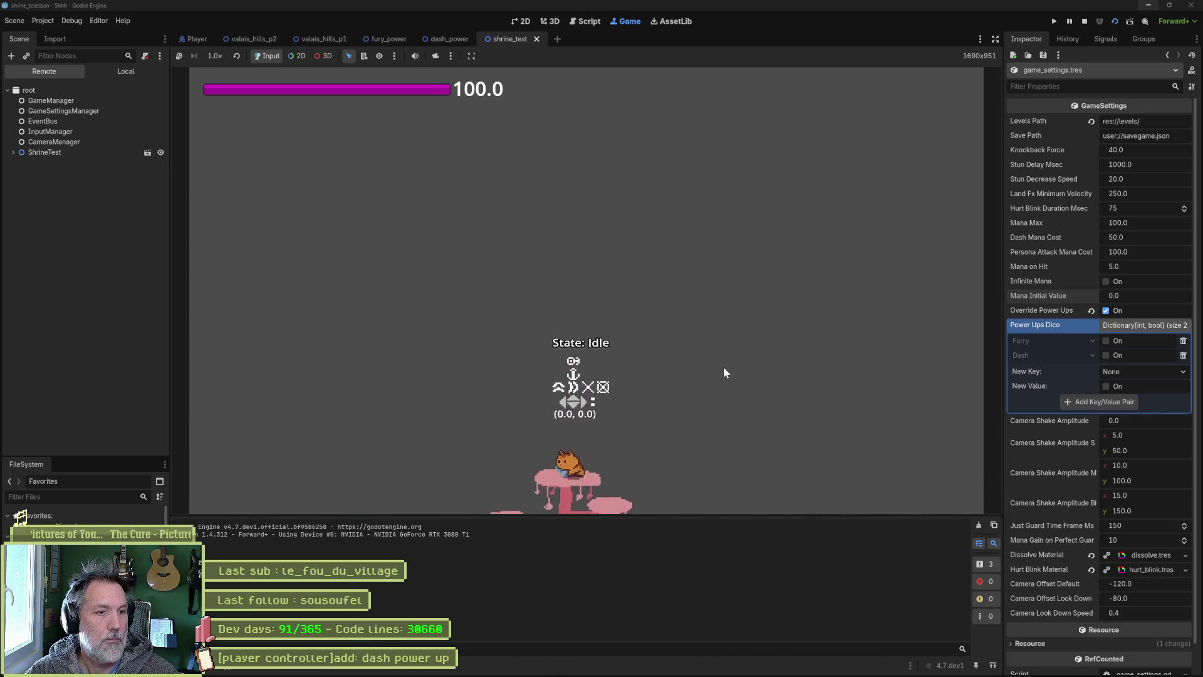
key("e")
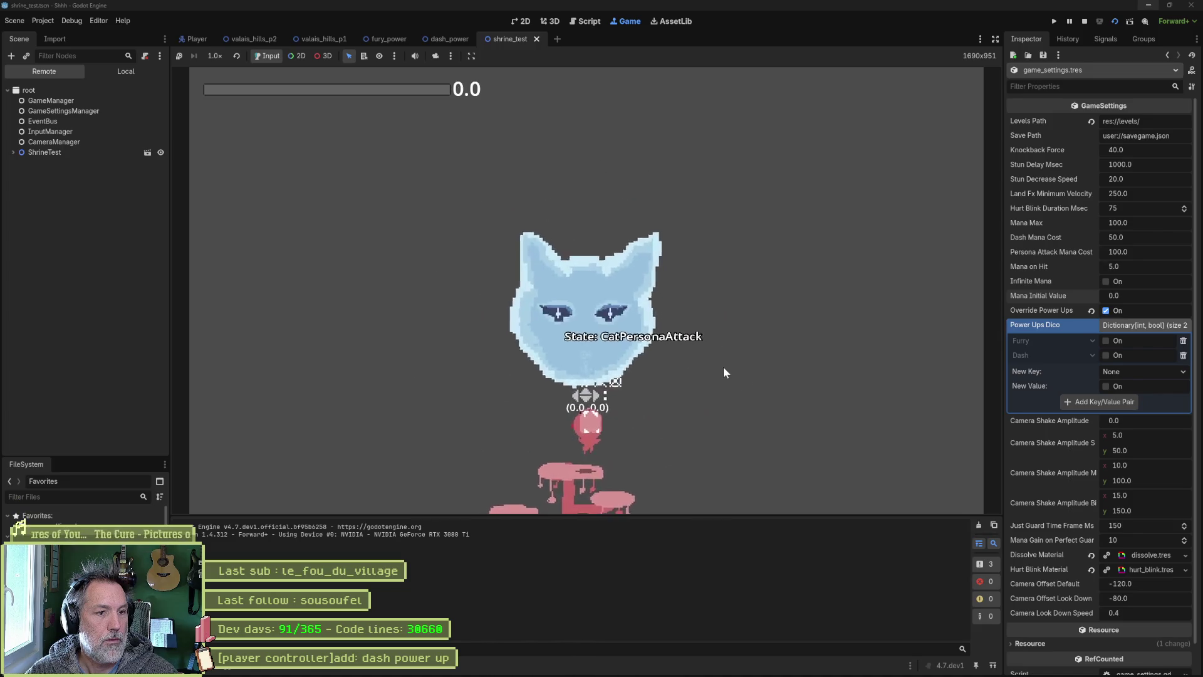
key("F8")
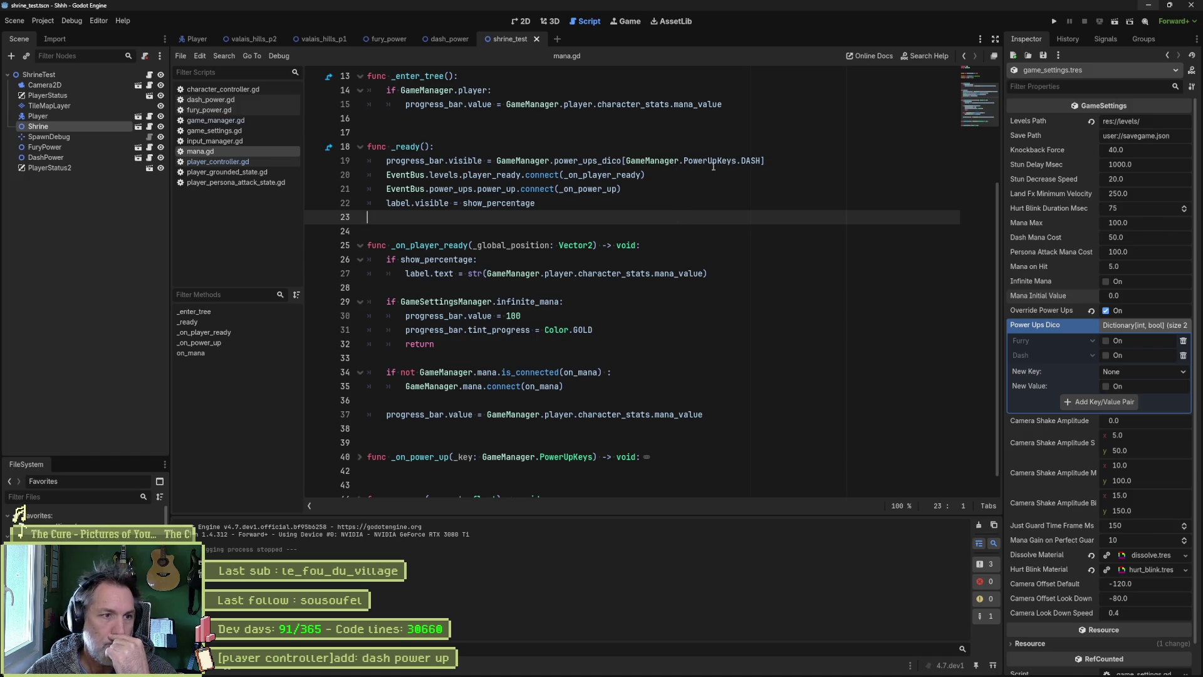
Step: Select the power_ups_dico DASH lookup on line 19 of mana.gd and jump to its definition in game_manager.gd
left_click_drag(766, 161, 494, 161)
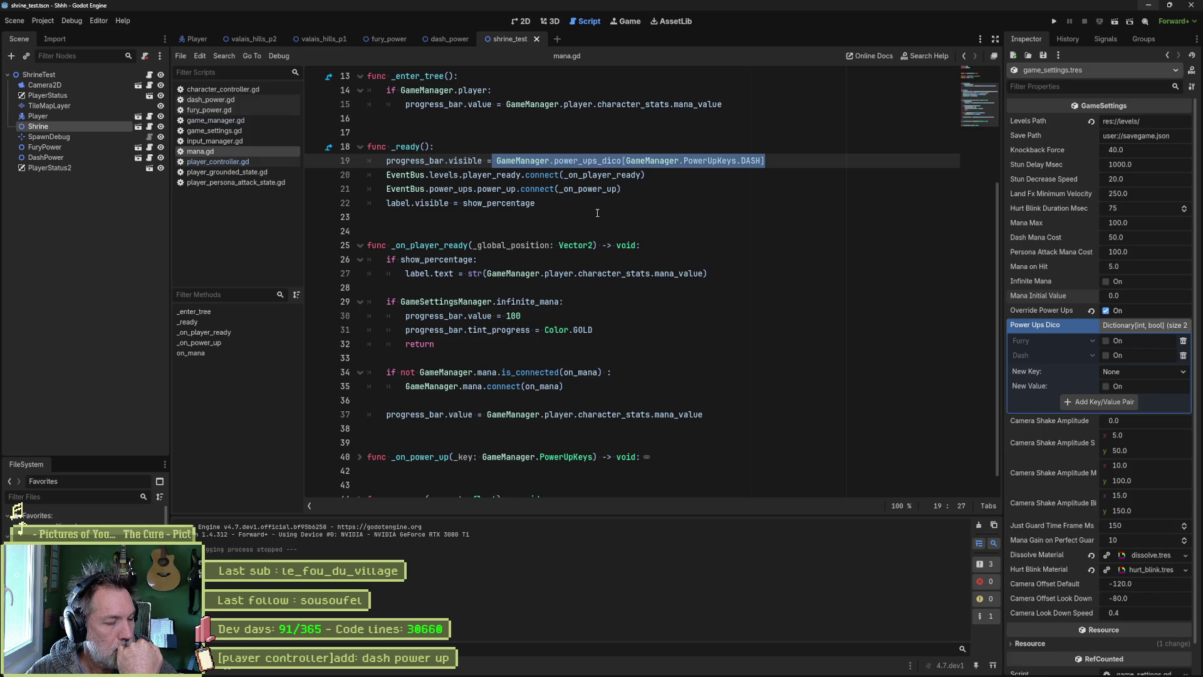
double_click(751, 161)
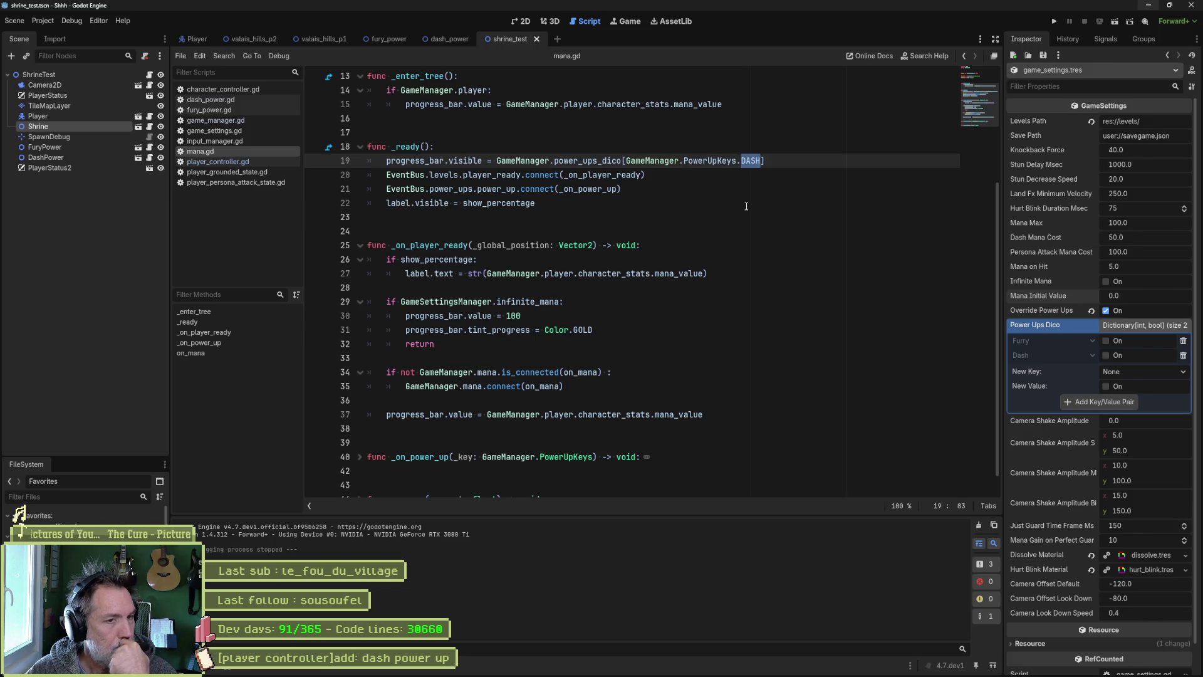
left_click_drag(764, 162, 498, 158)
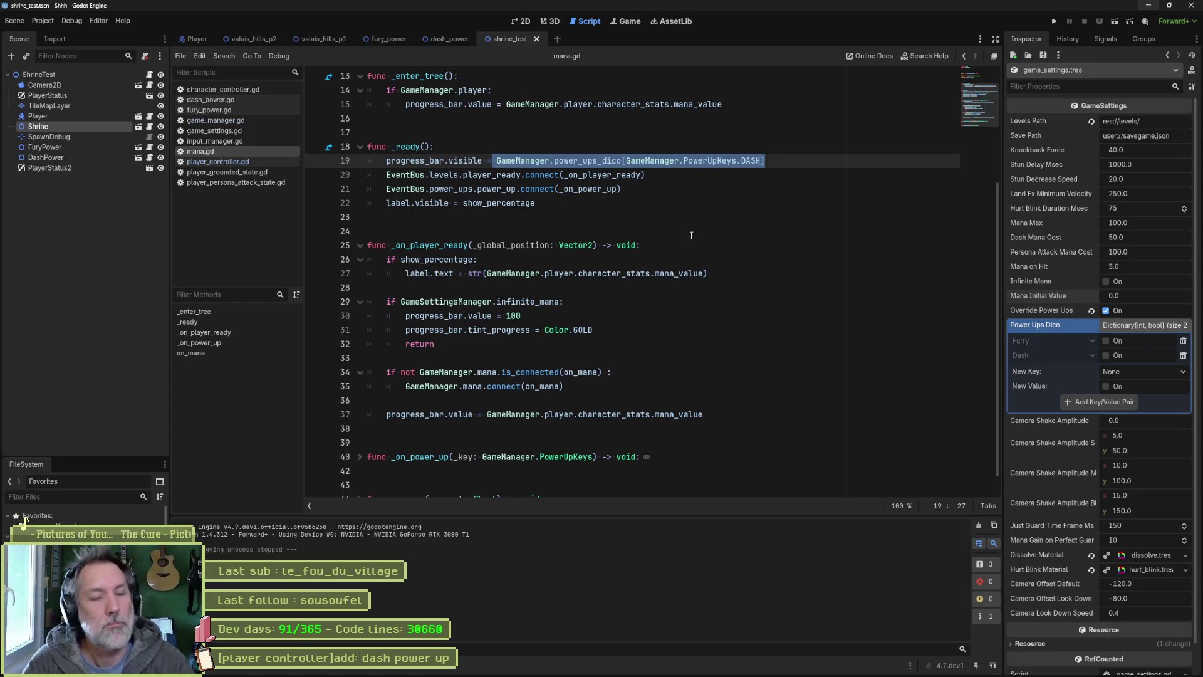
left_click(595, 161, "ctrl")
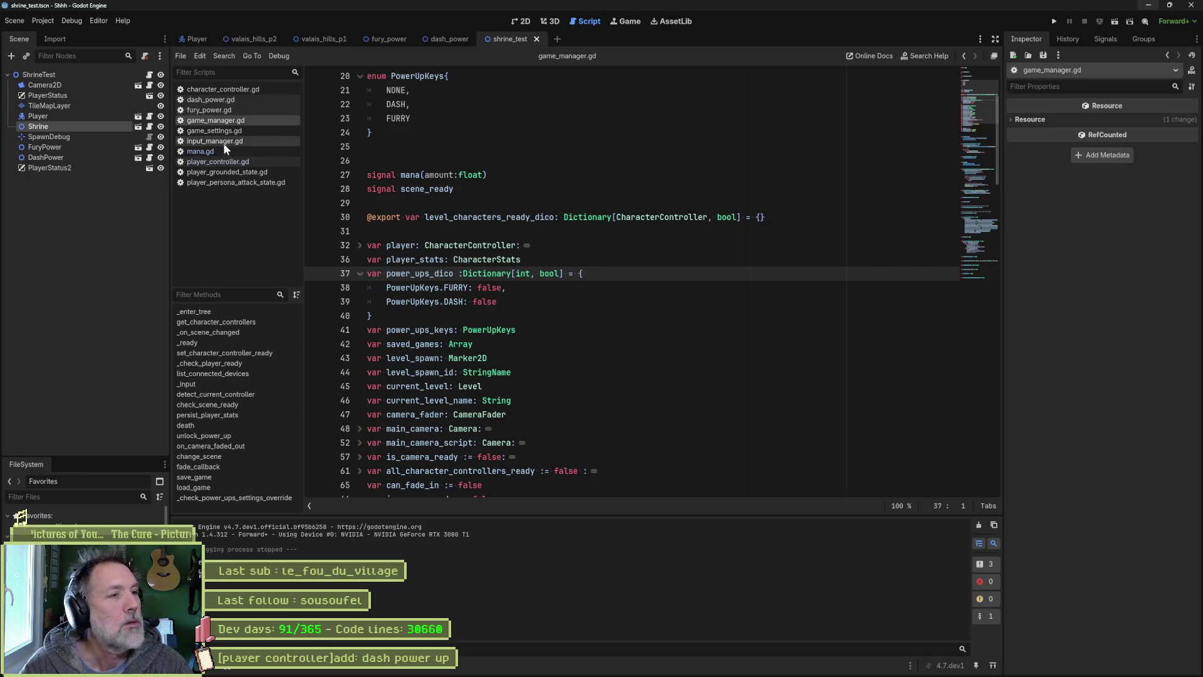
Step: Look up the unlock_power_up definition from fury_power.gd in game_manager.gd
left_click(236, 108)
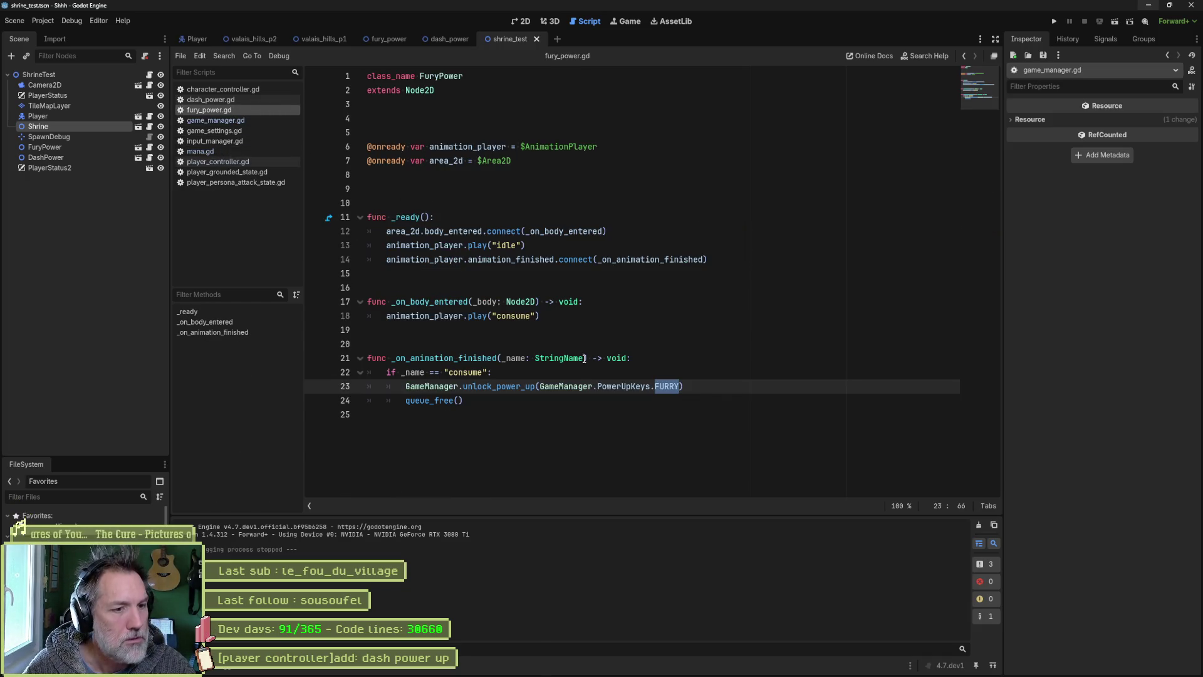
left_click(521, 386, "ctrl")
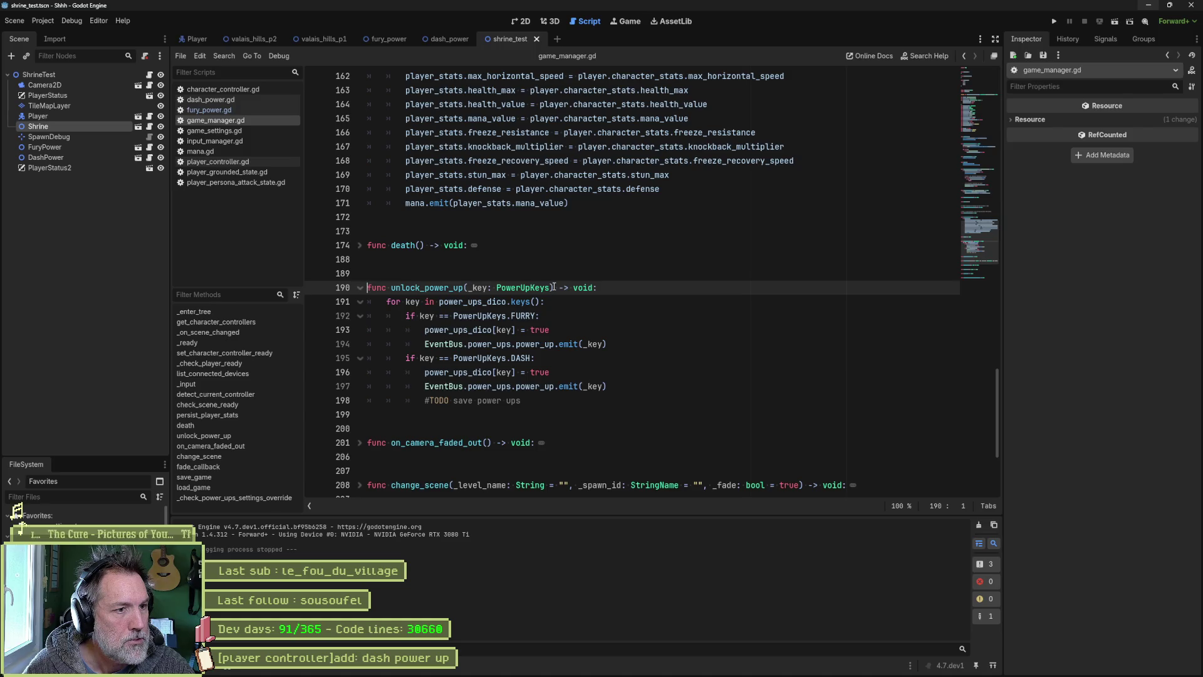
left_click_drag(982, 244, 994, 112)
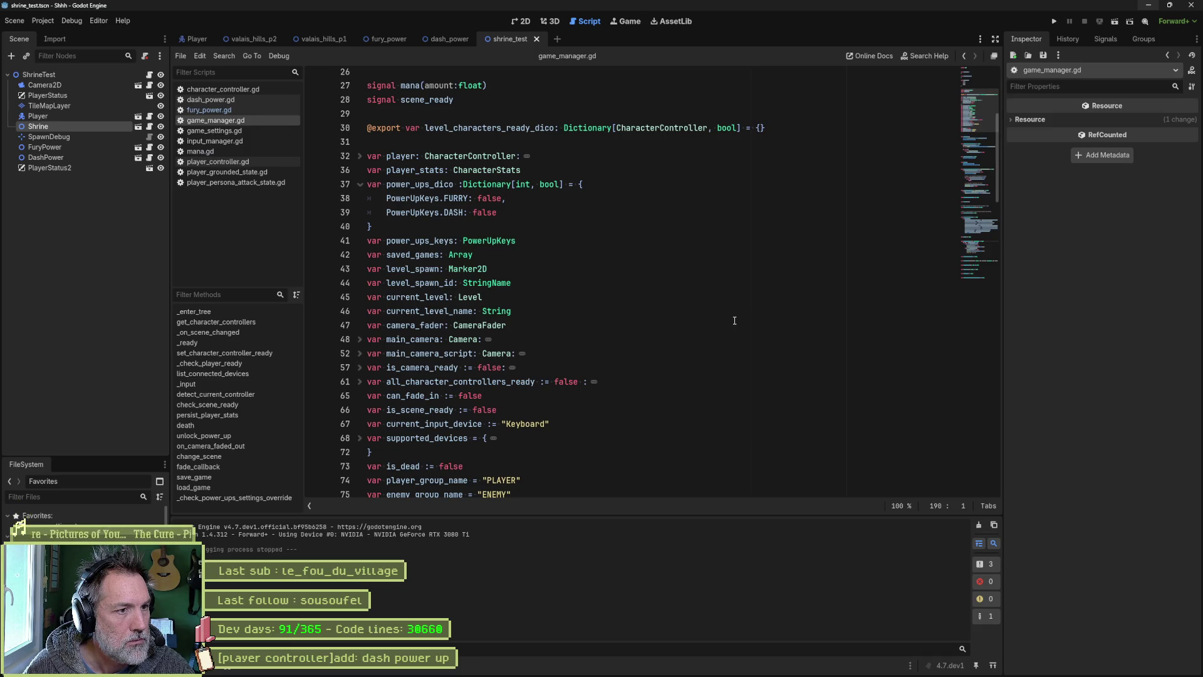
Step: Declare 'var first_power_up_unlocked := false' below power_ups_keys, then go to unlock_power_up
left_click(539, 241)
key("Return")
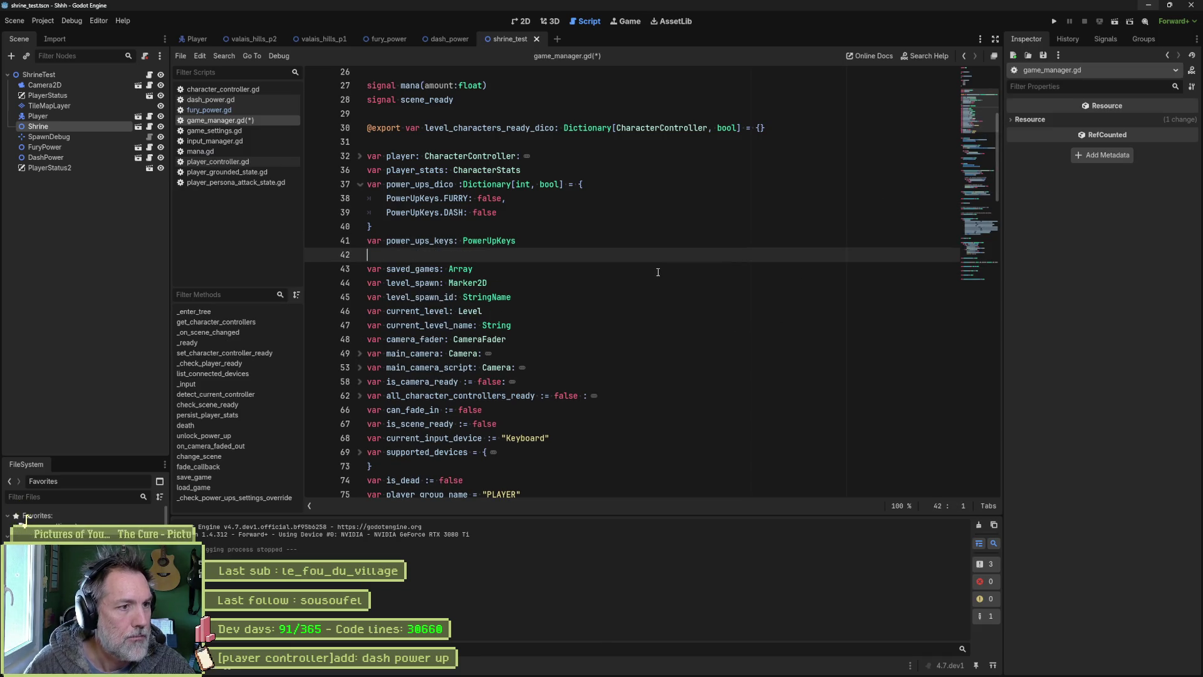
type("var first_power_")
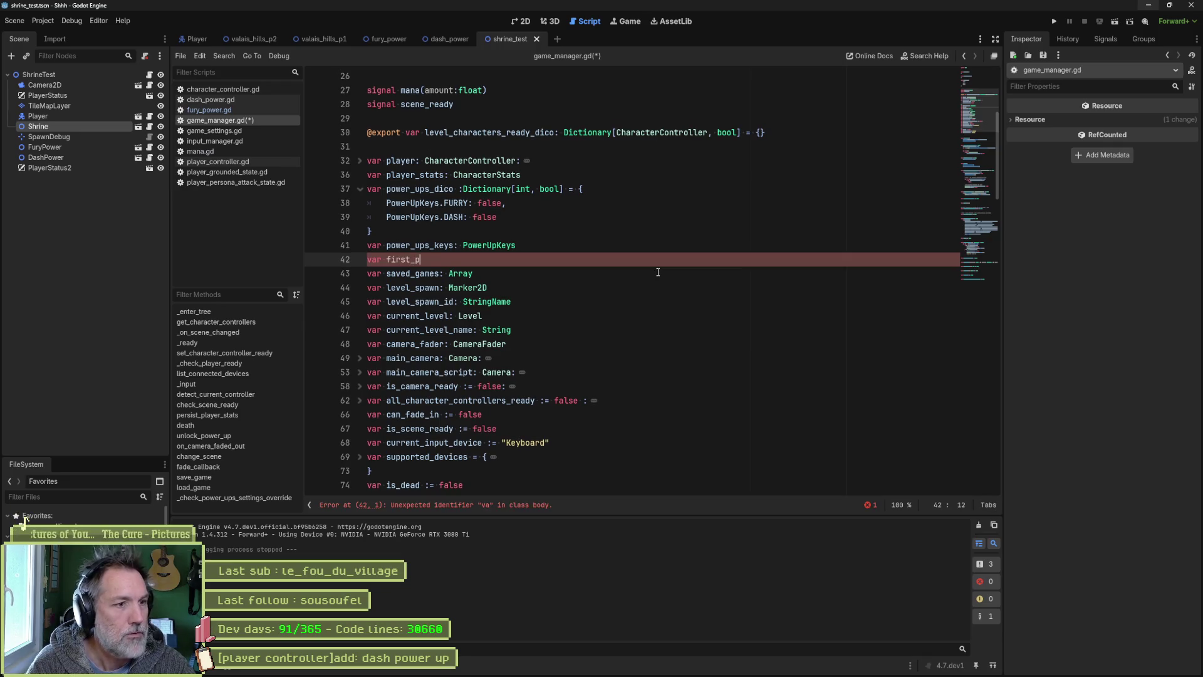
type("up_unlockd")
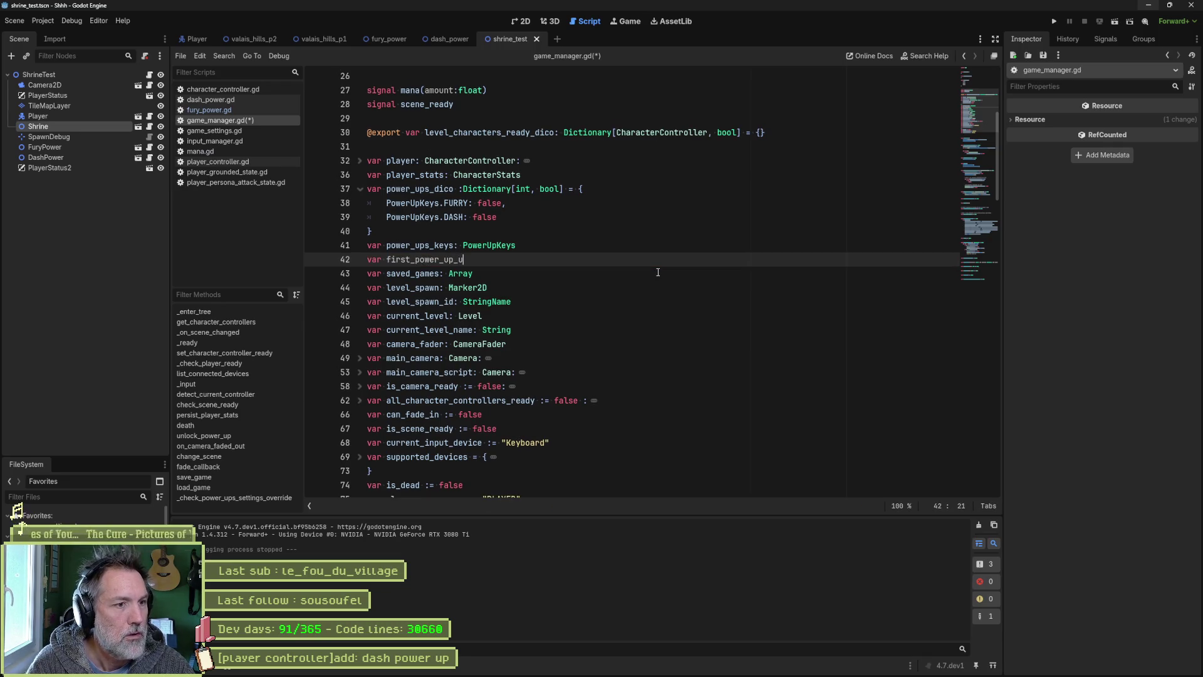
key("BackSpace")
type("ed")
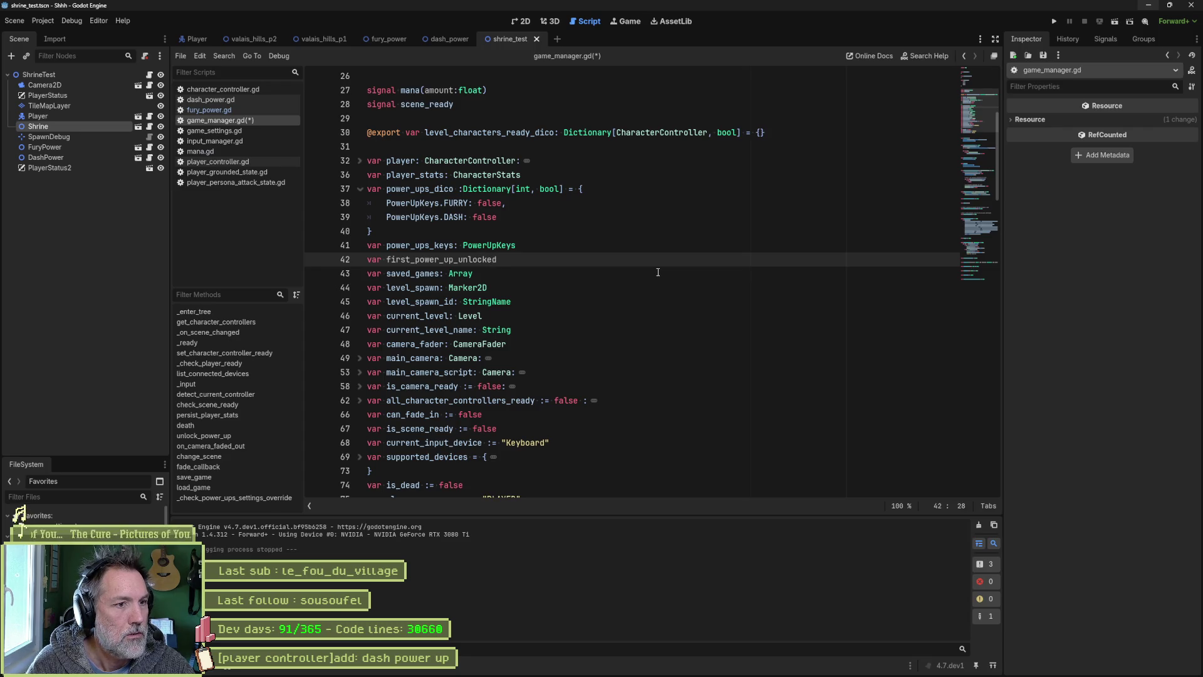
type(" := fals")
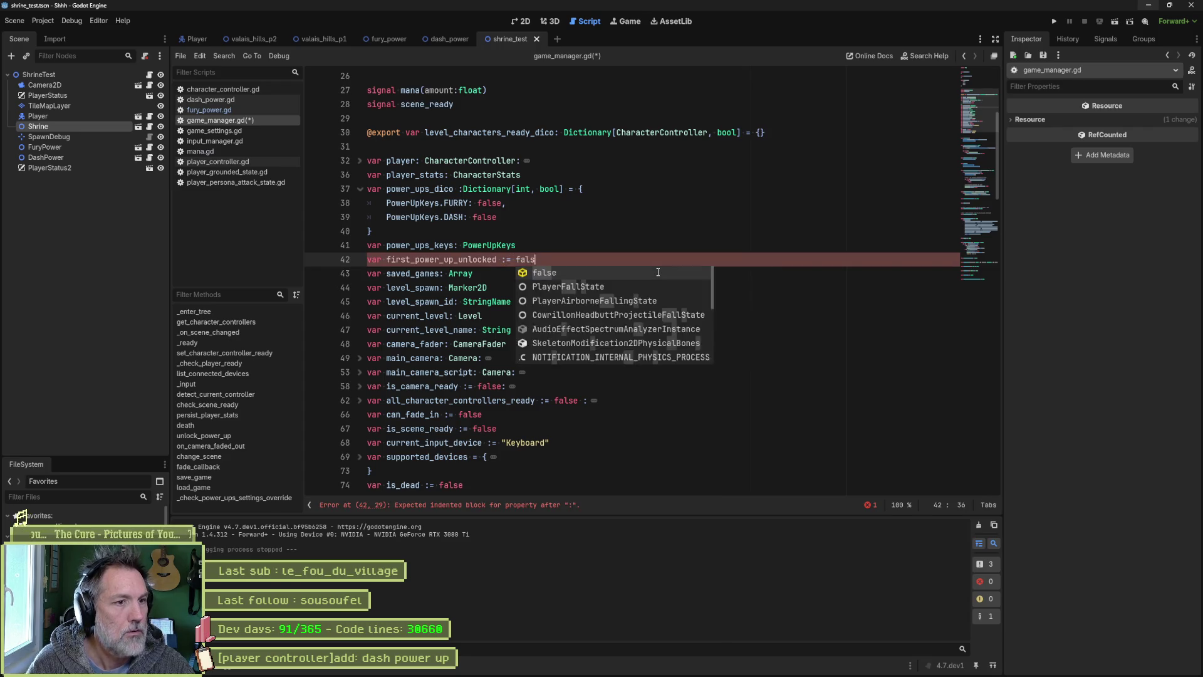
key("Return")
left_click(462, 259)
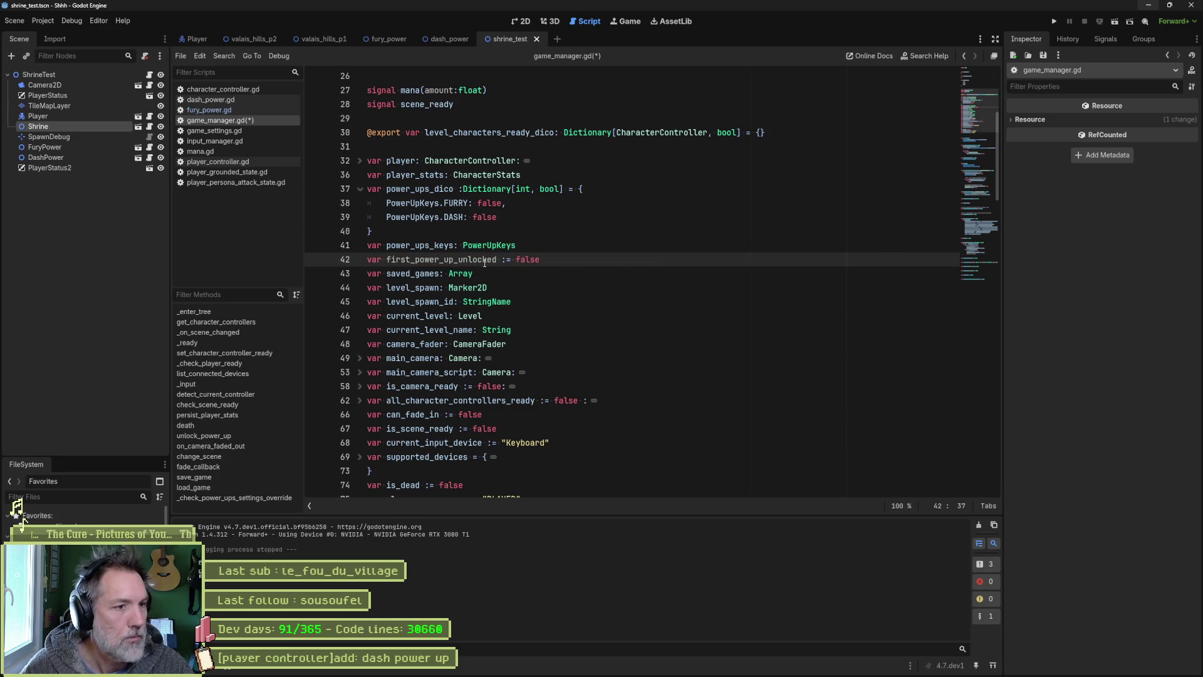
double_click(462, 259)
scroll(656, 428, "down", 20)
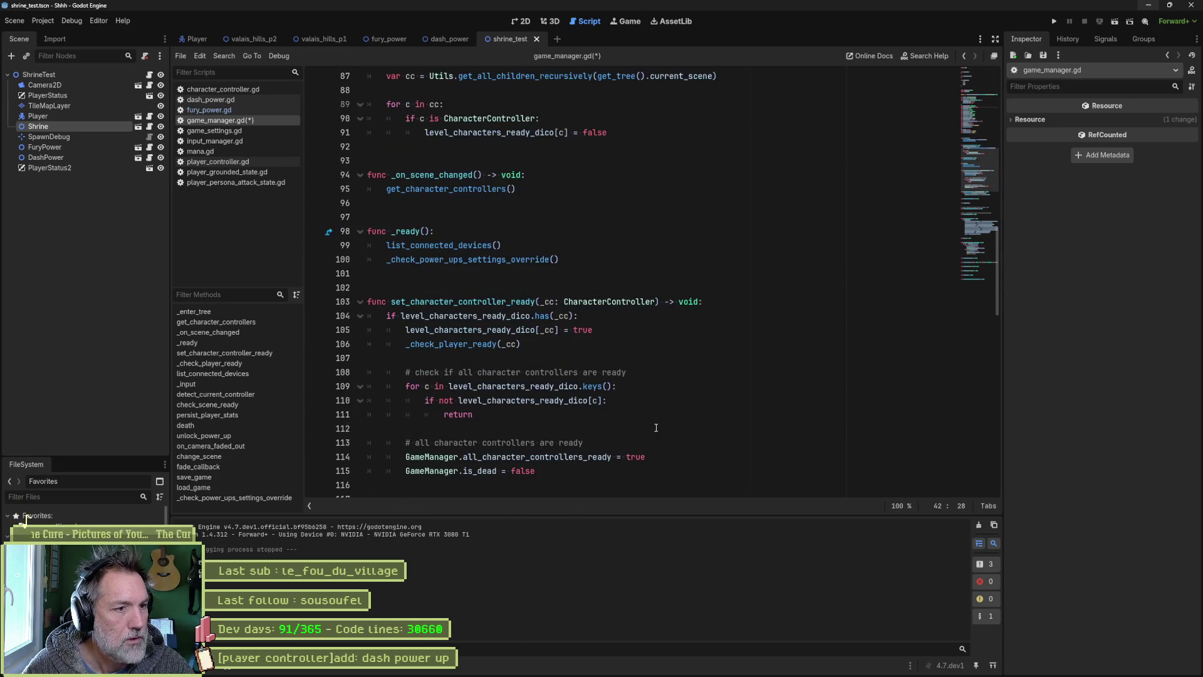
left_click(257, 436)
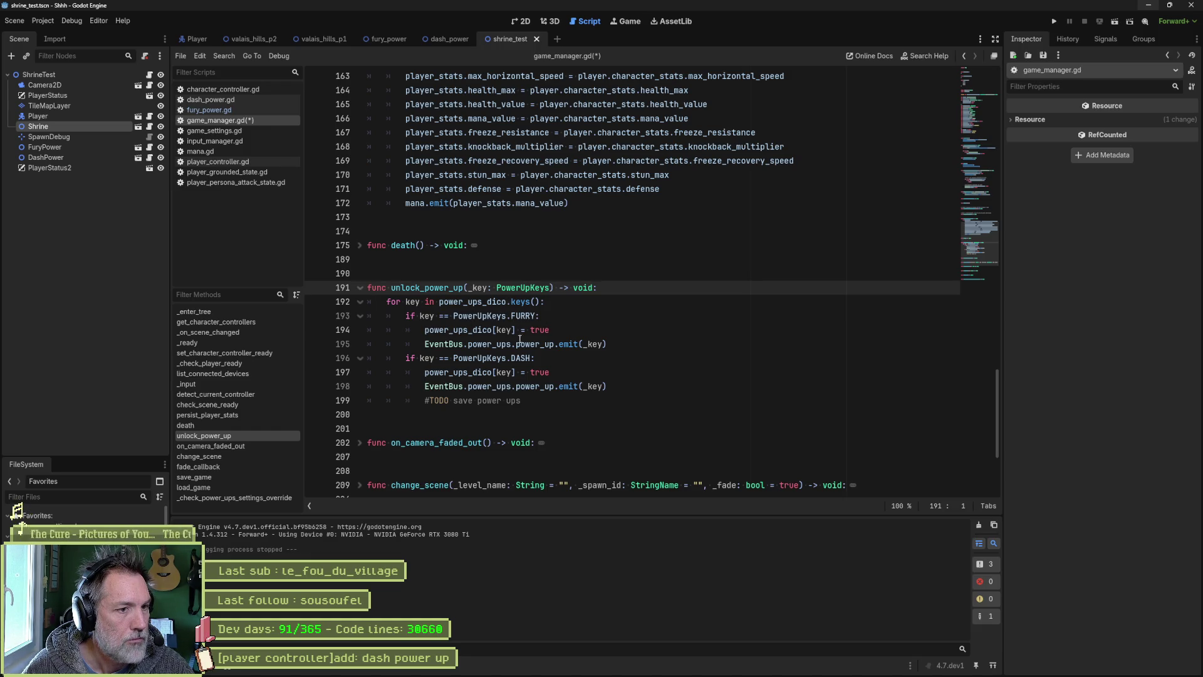
Step: Add 'first_power_up_unlocked = true' after the TODO in unlock_power_up and save game_manager.gd
left_click(520, 401)
key("Return")
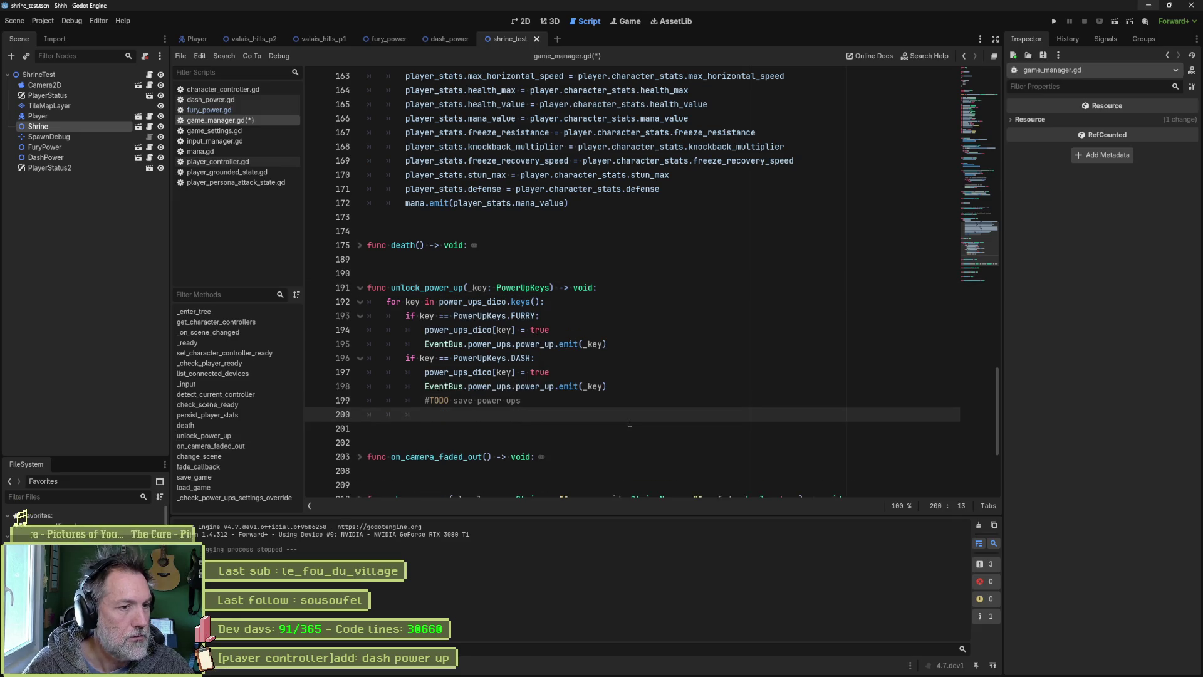
type("first_power_up_unlocked = true")
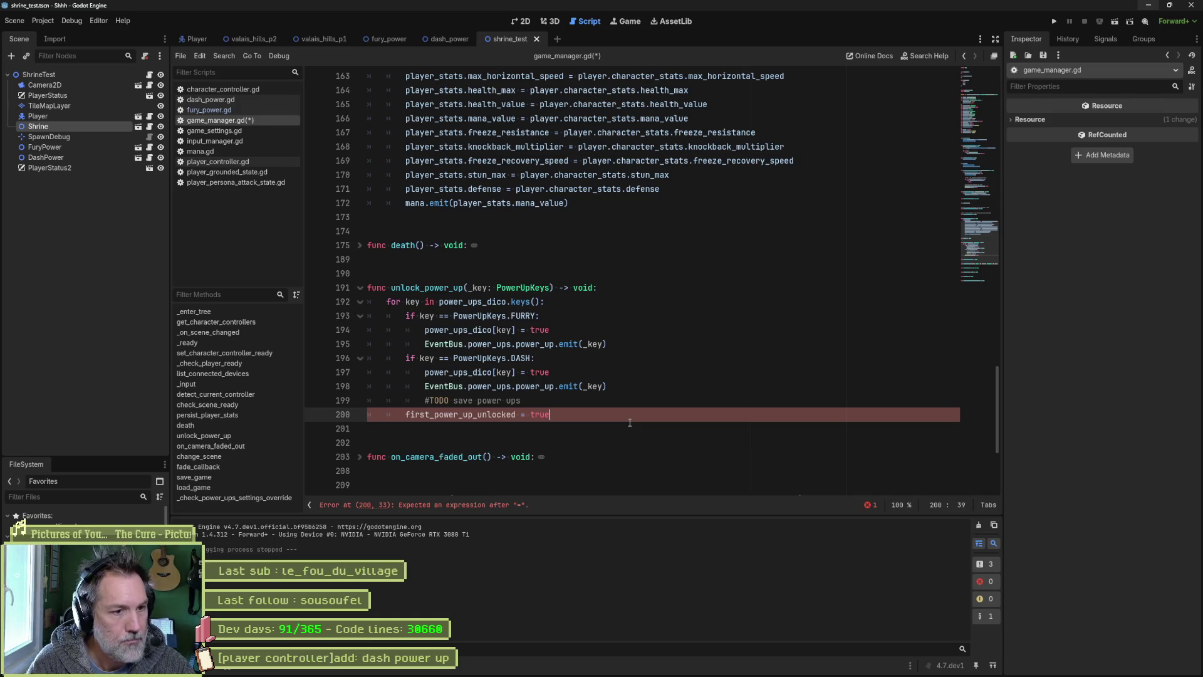
key("Up")
key("End")
key("Return")
key("ctrl+s")
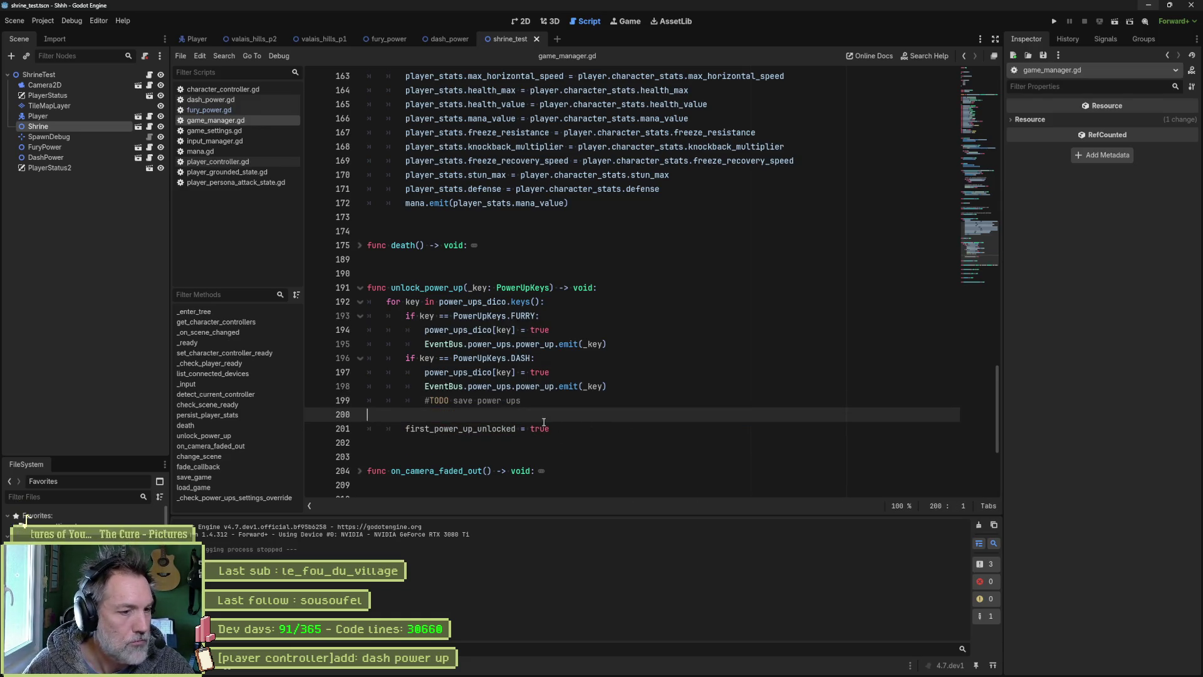
double_click(497, 428)
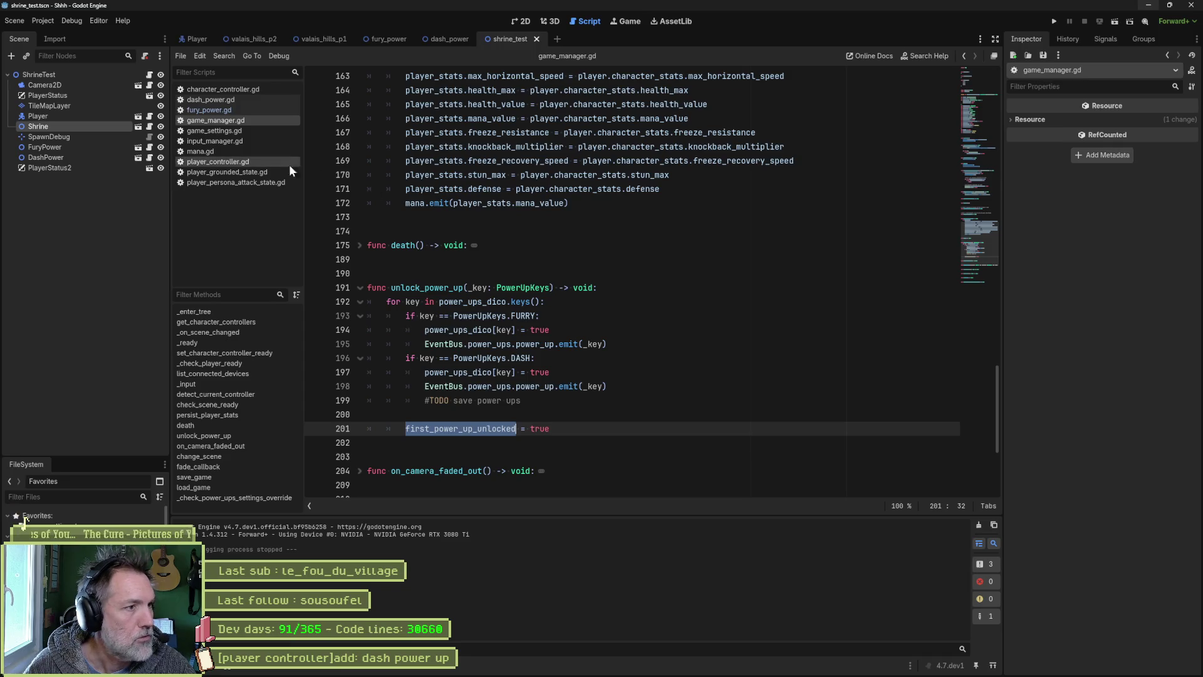
Step: Replace the line 19 dash lookup in mana.gd with first_power_up_unlocked, save, and run the scene
left_click(230, 151)
left_click(625, 160)
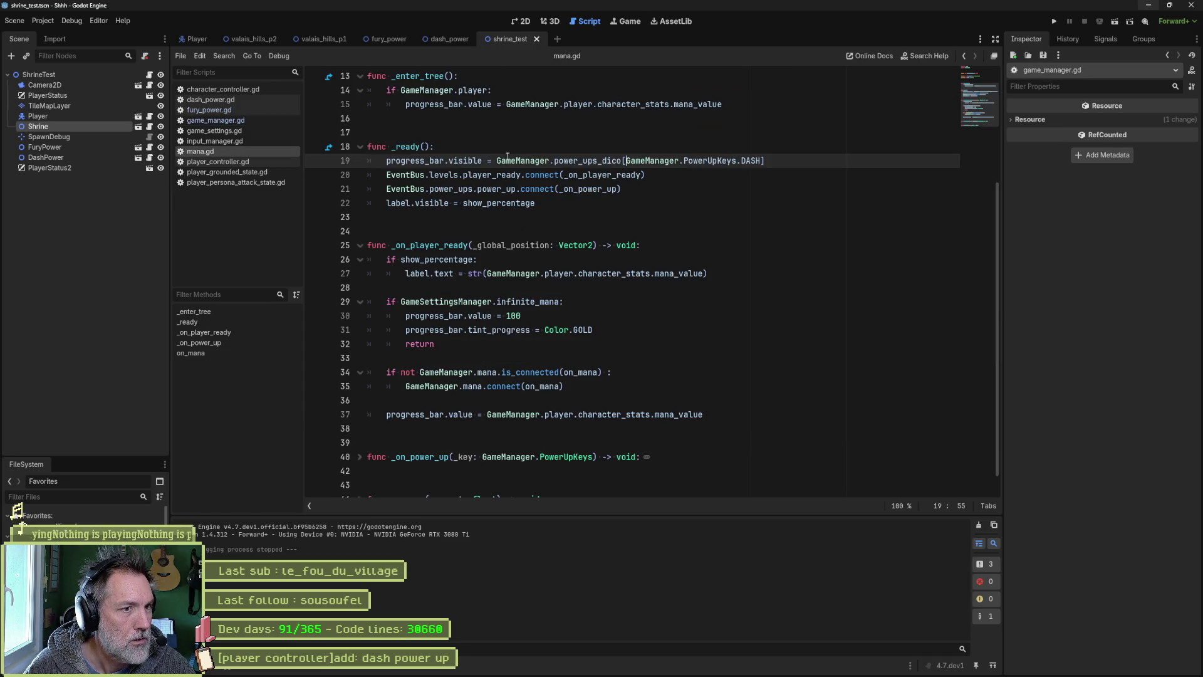
left_click(542, 166, "ctrl")
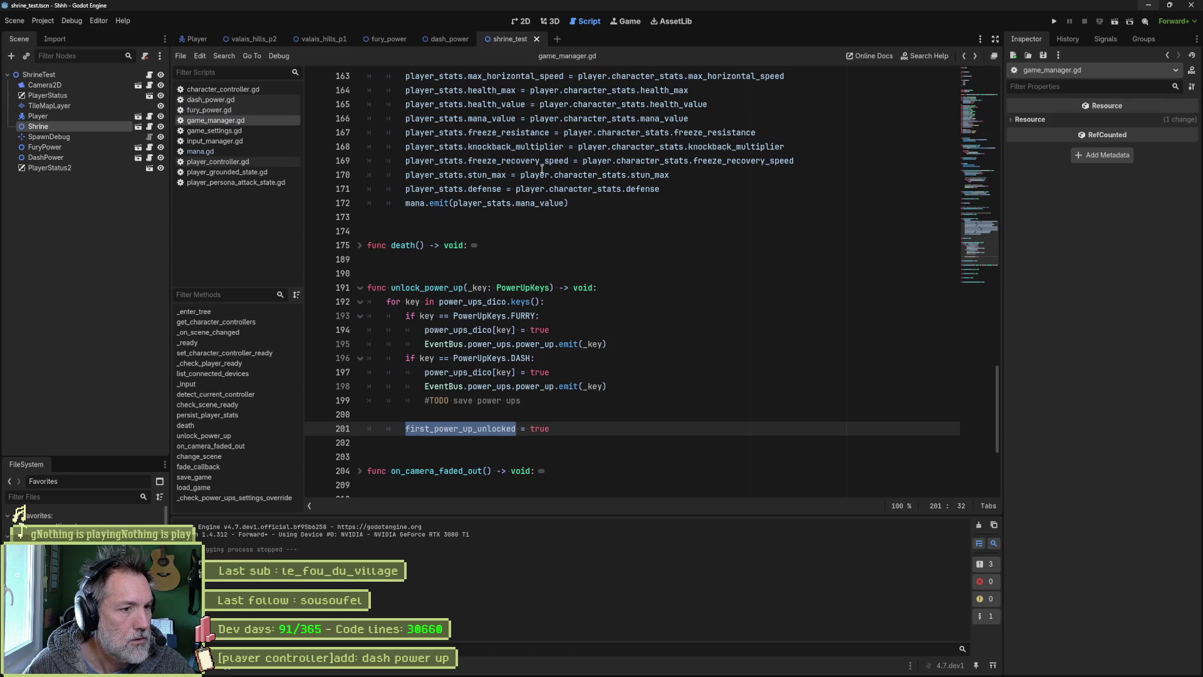
key("alt+Left")
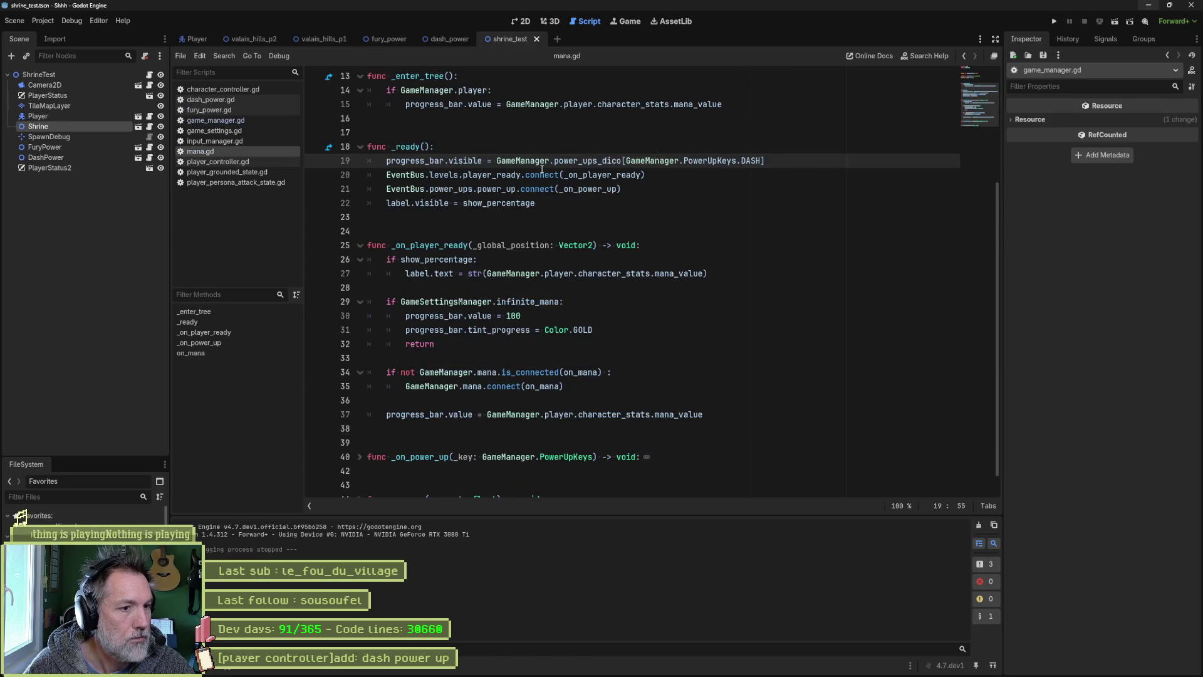
left_click_drag(555, 161, 764, 160)
type("fi")
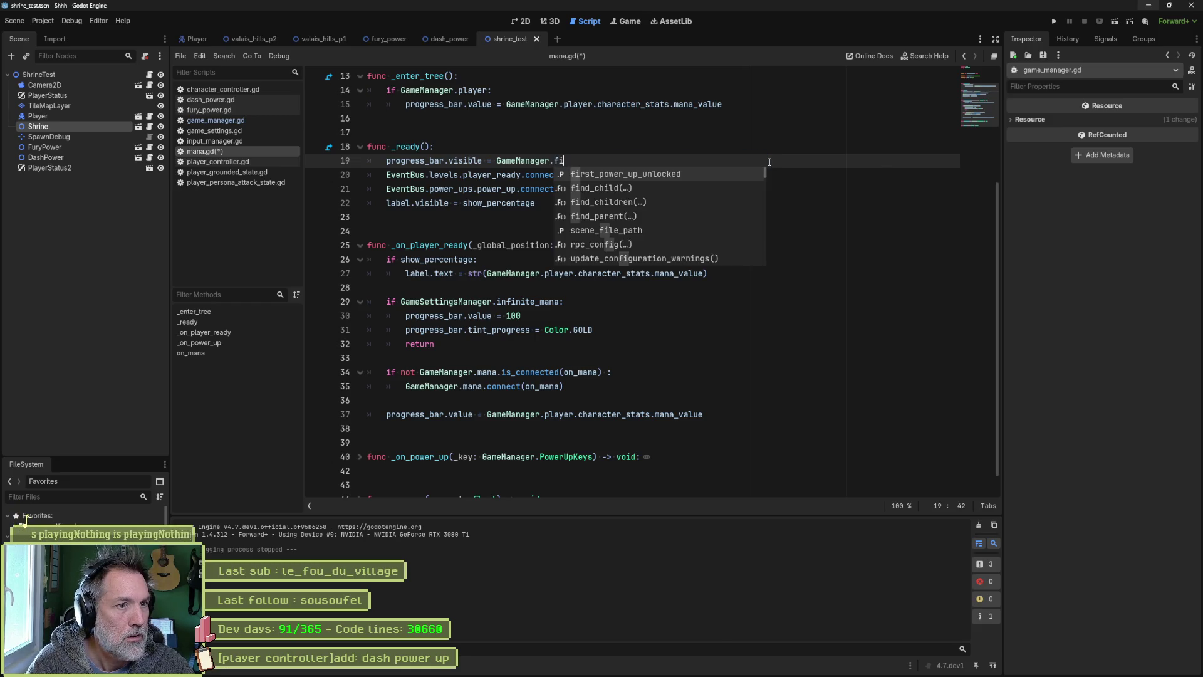
key("Return")
key("ctrl+s")
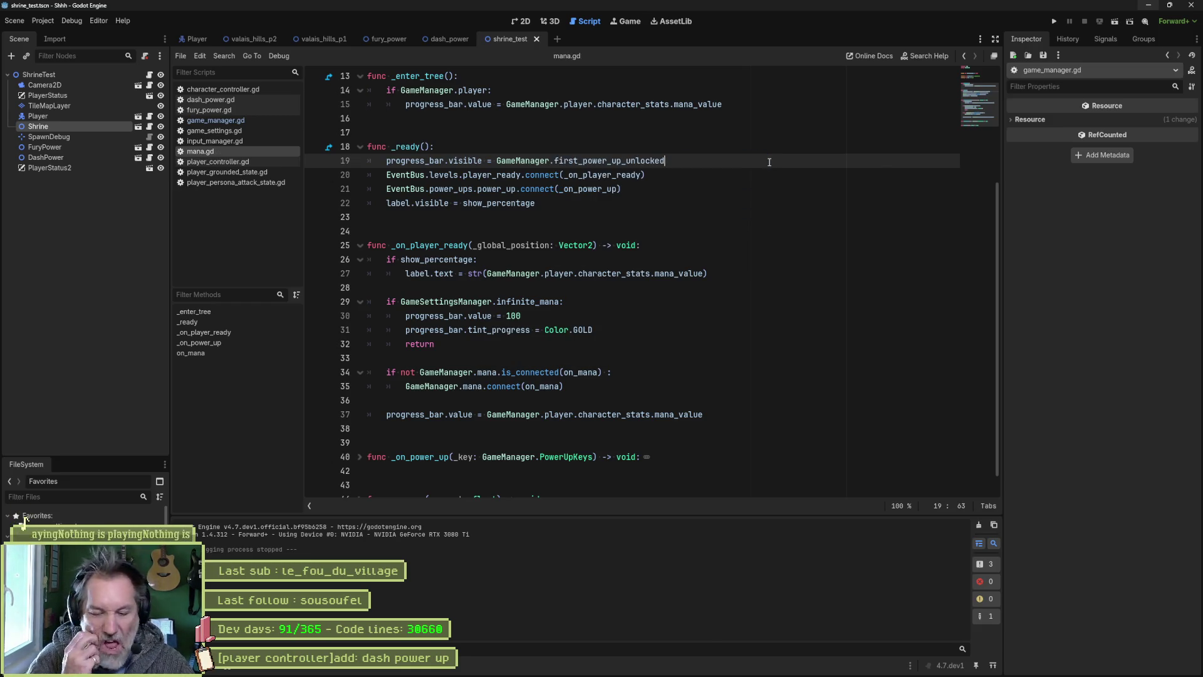
key("F6")
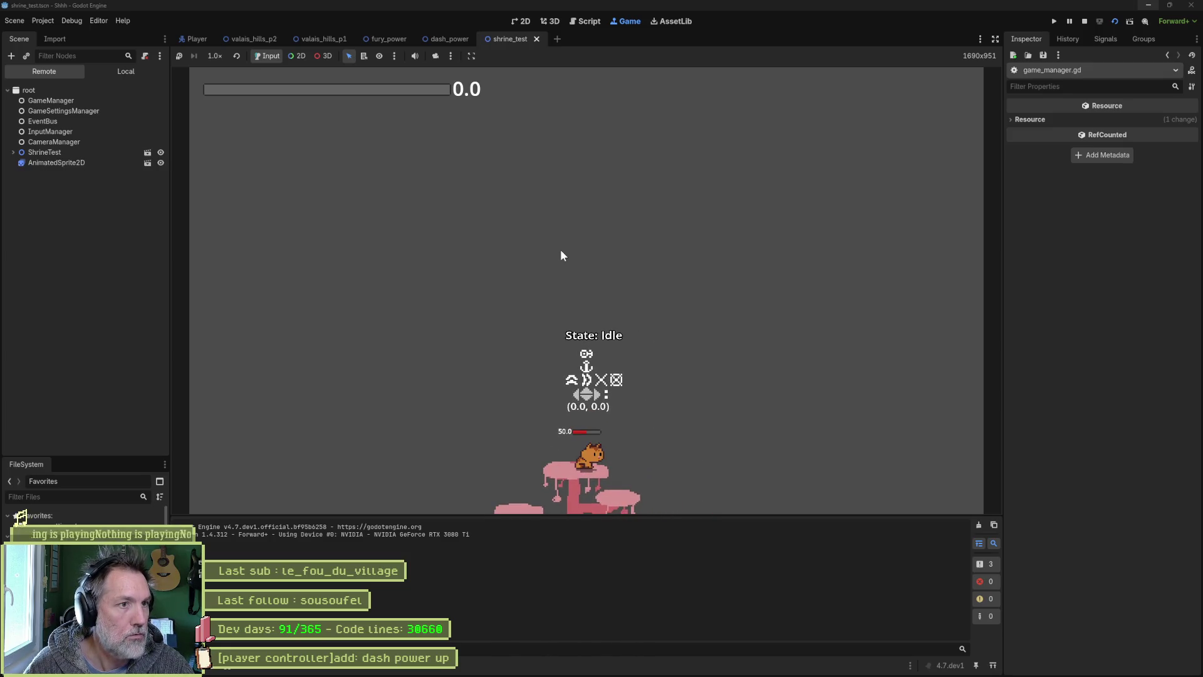
Step: Restart the game, walk the cat left and right into the shrine, attack with X, then stop
key("F6")
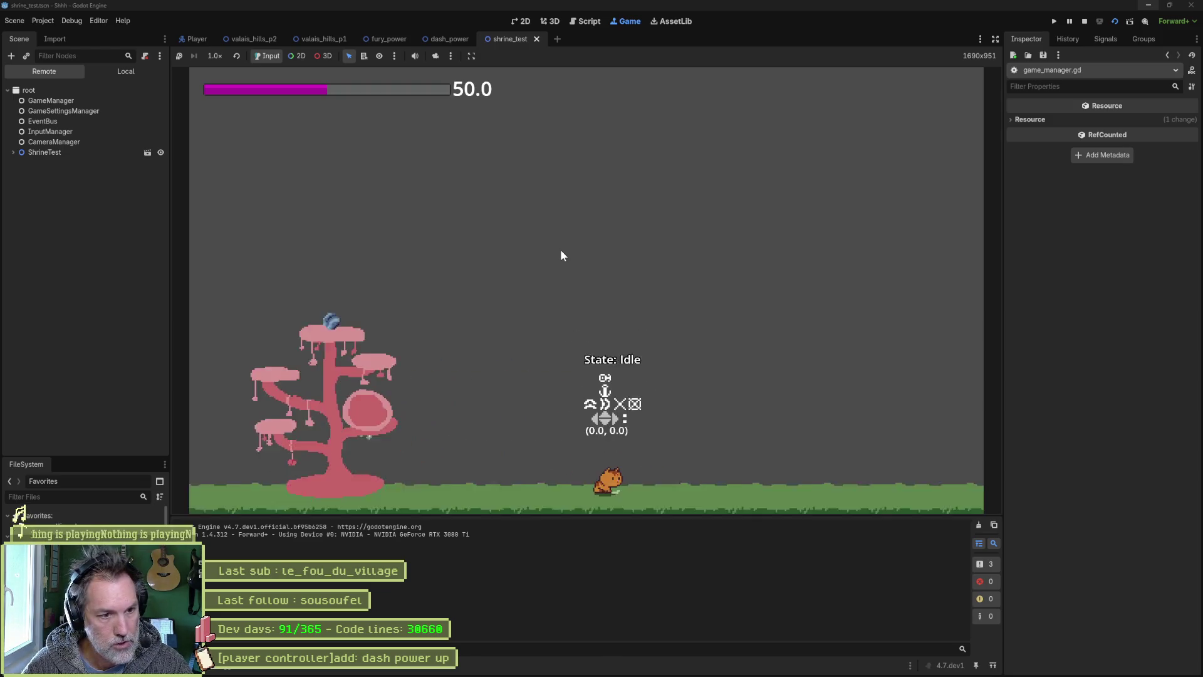
key("Left")
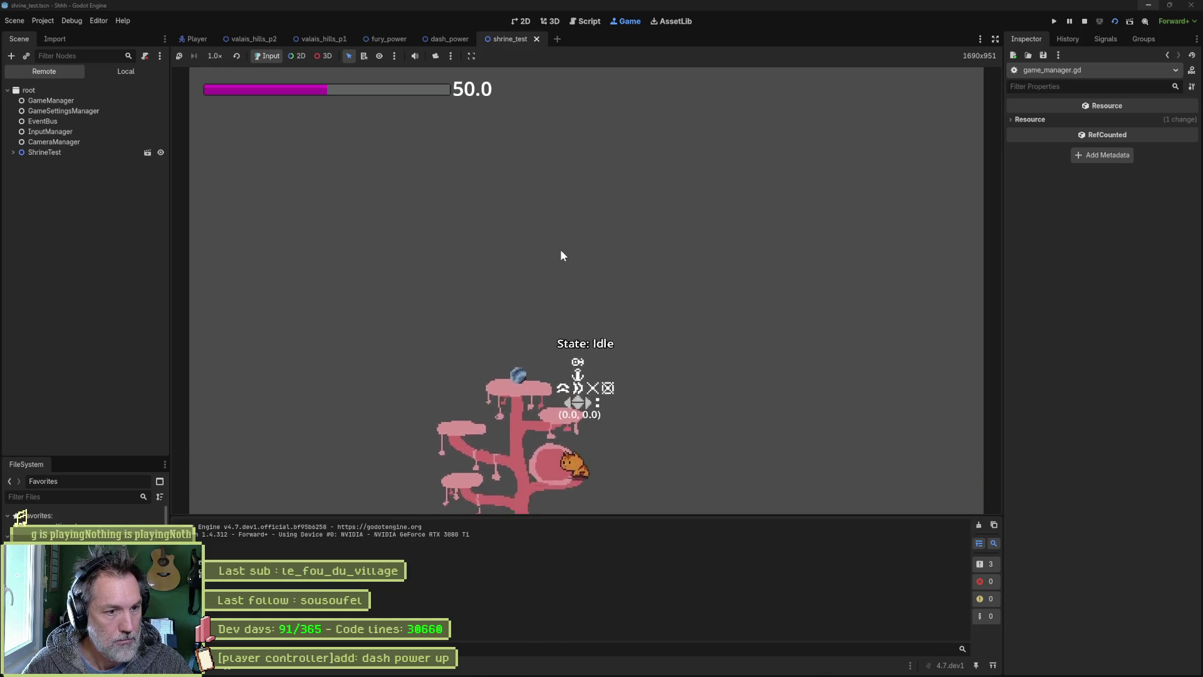
key("Right")
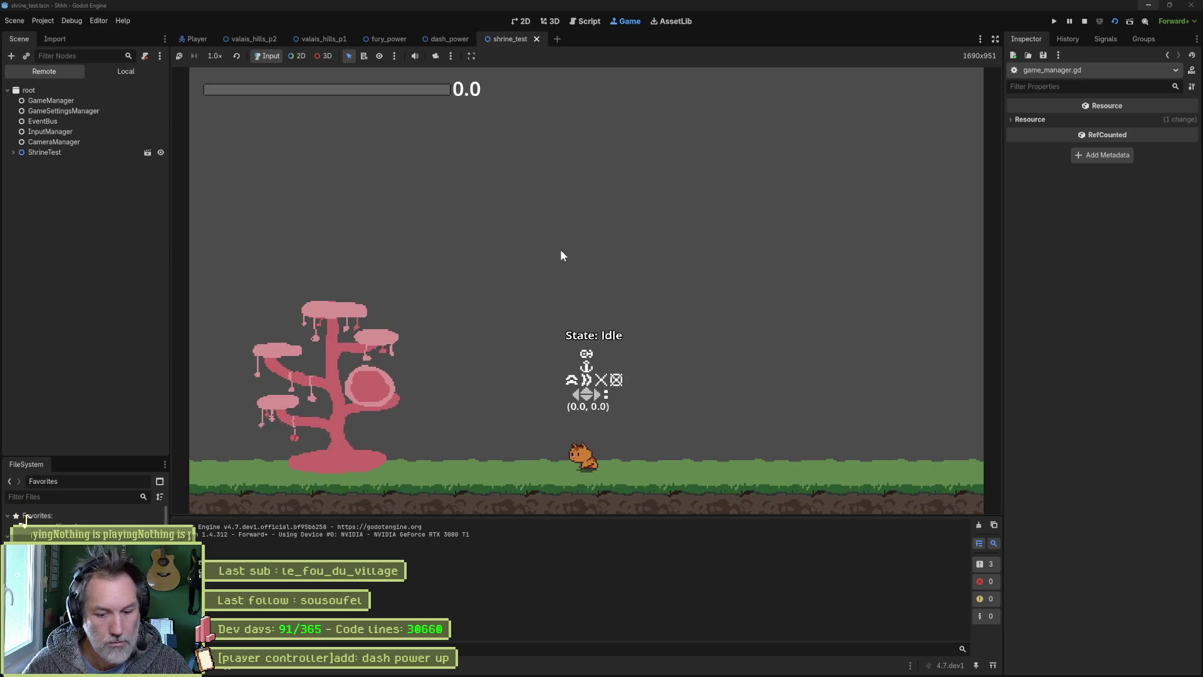
key("Left")
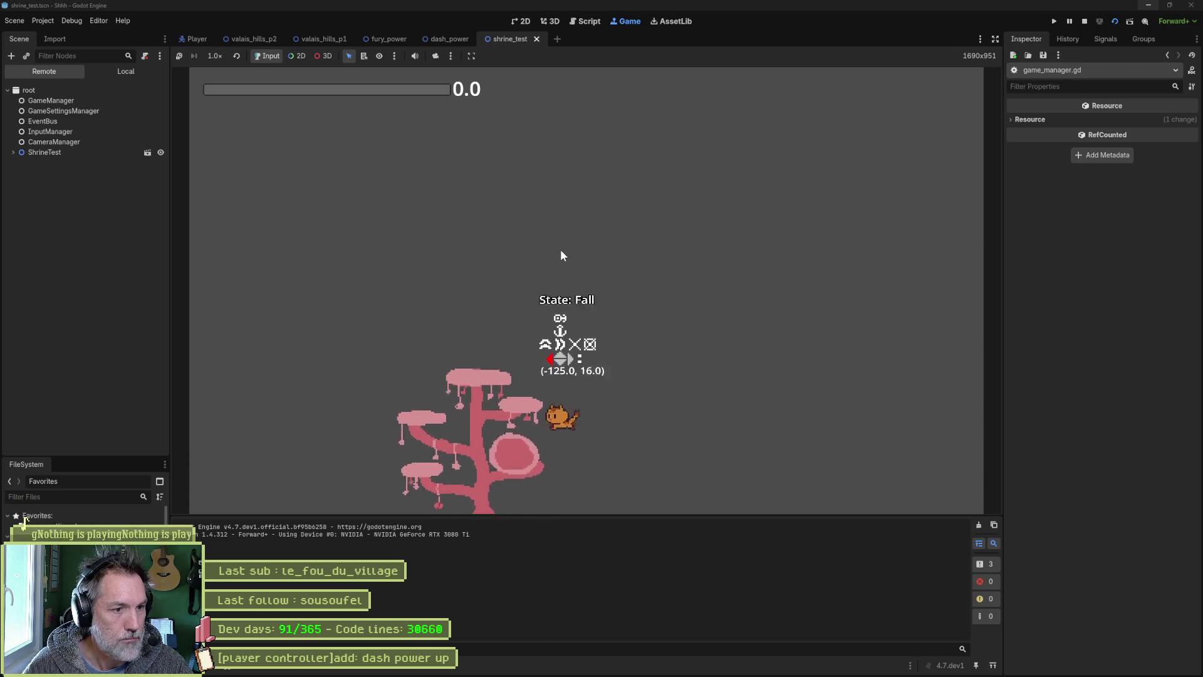
key("x")
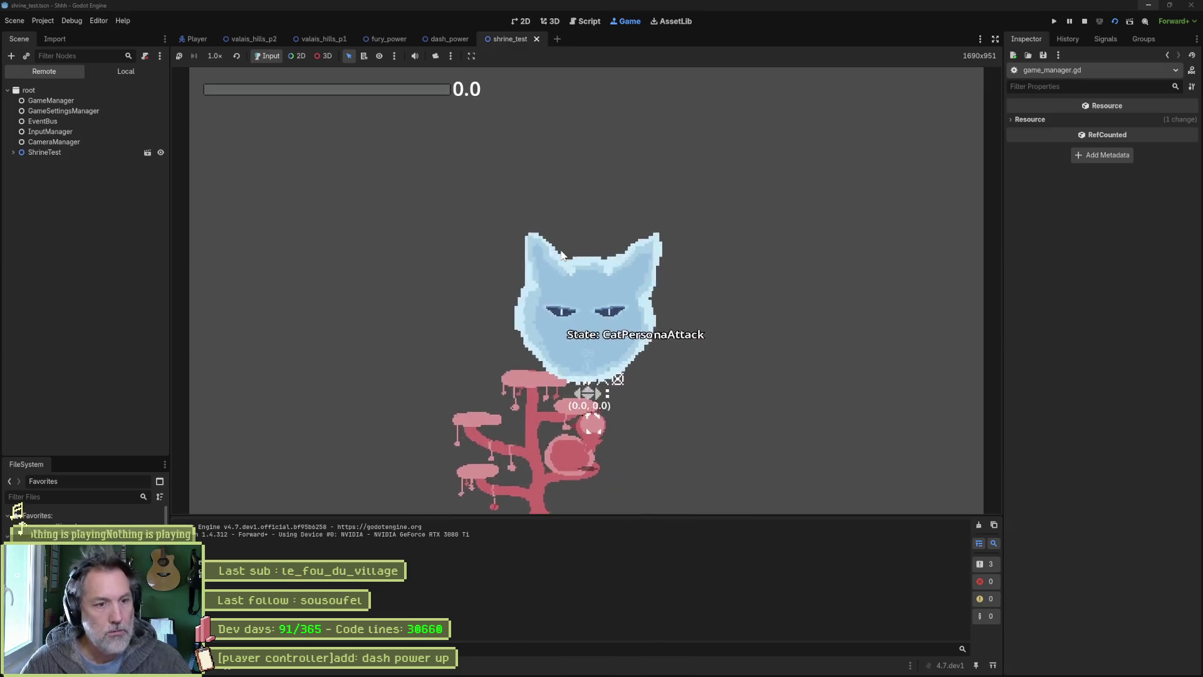
key("F8")
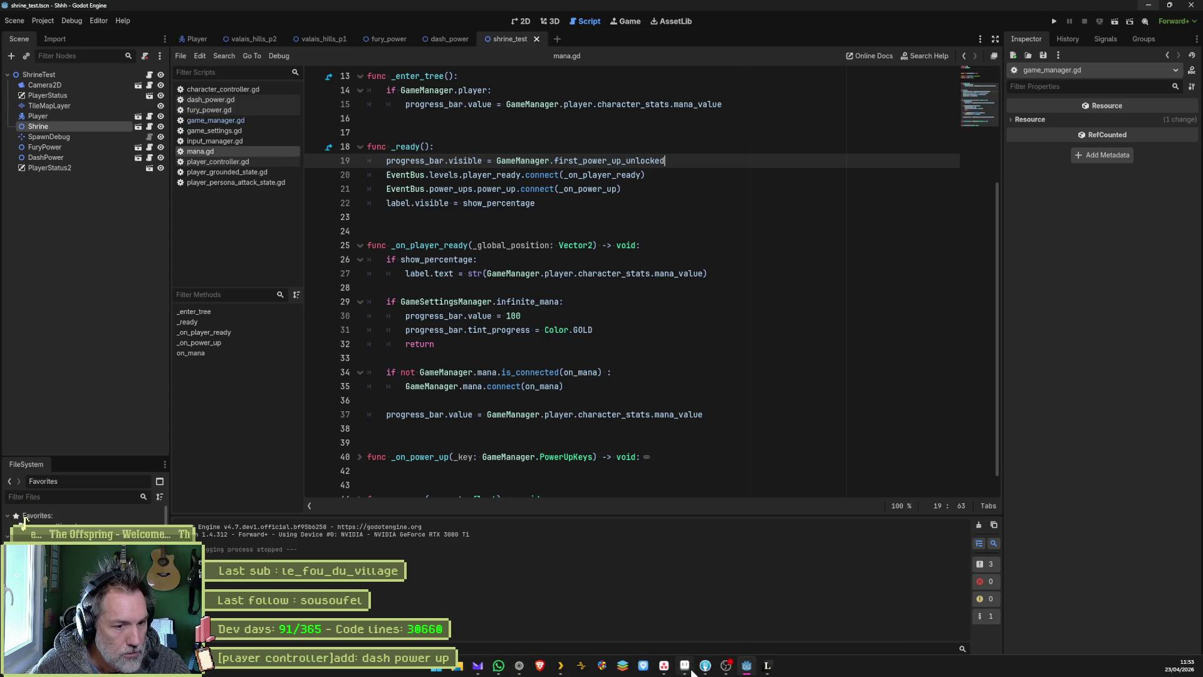
Step: Open the '[player controller]add: dash power up' card from In progress and select its title
mouse_move(667, 670)
left_click(664, 647)
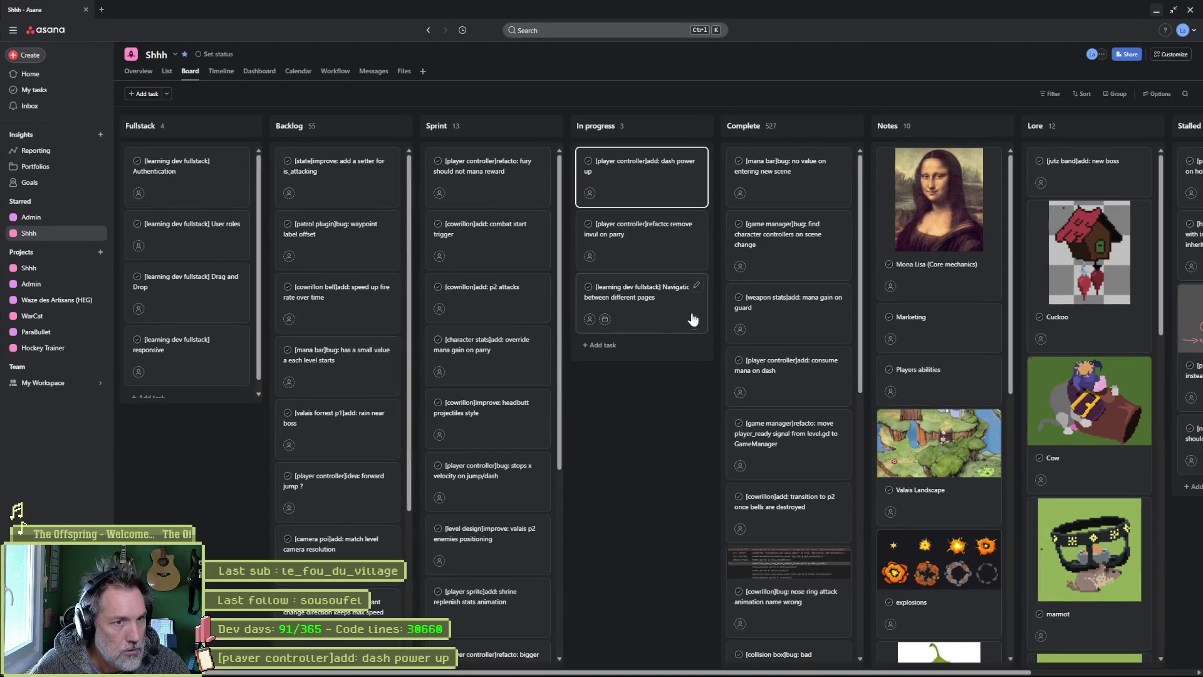
left_click(652, 179)
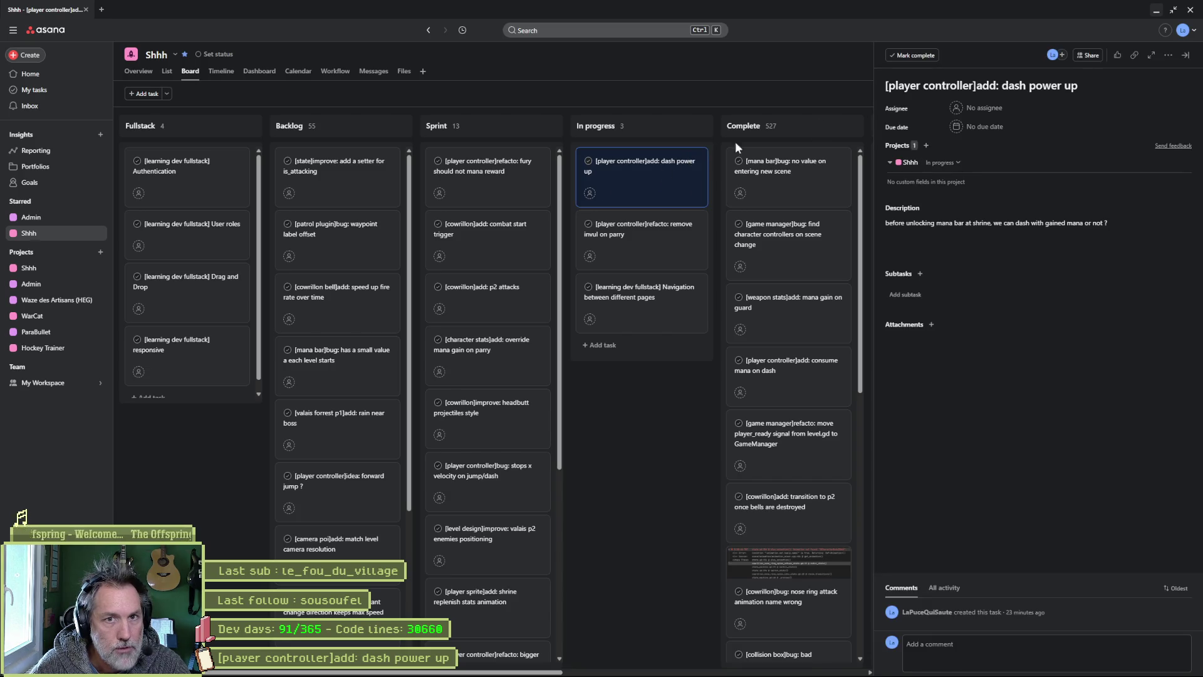
triple_click(978, 86)
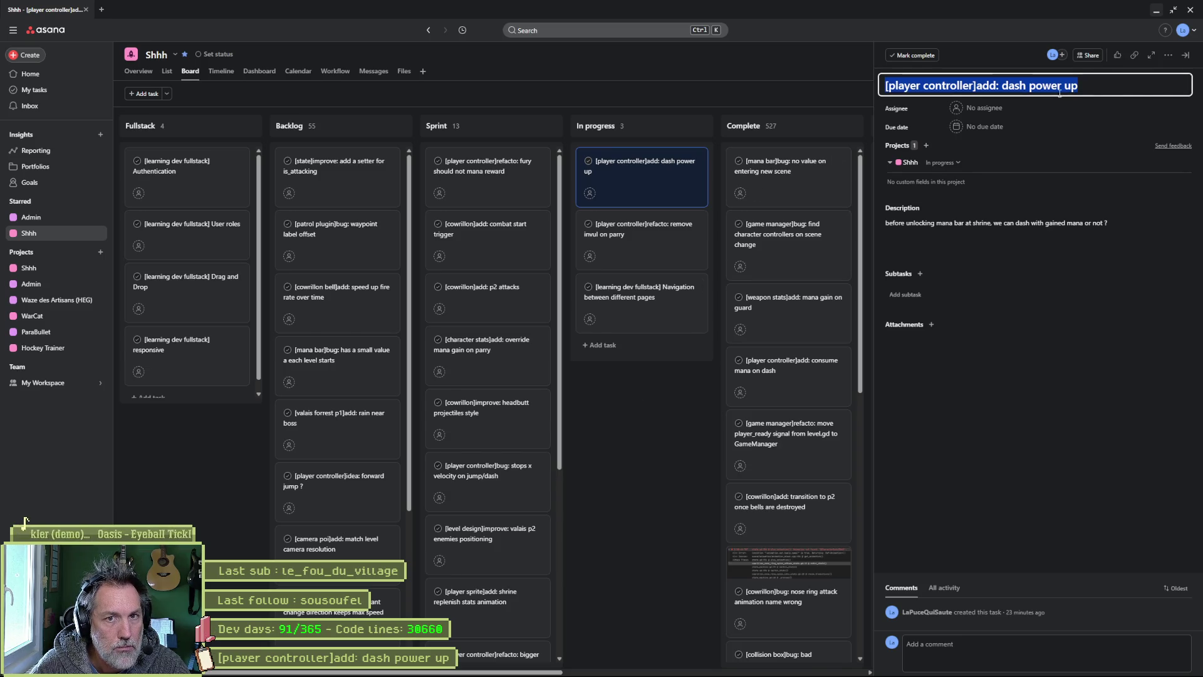
mouse_move(626, 674)
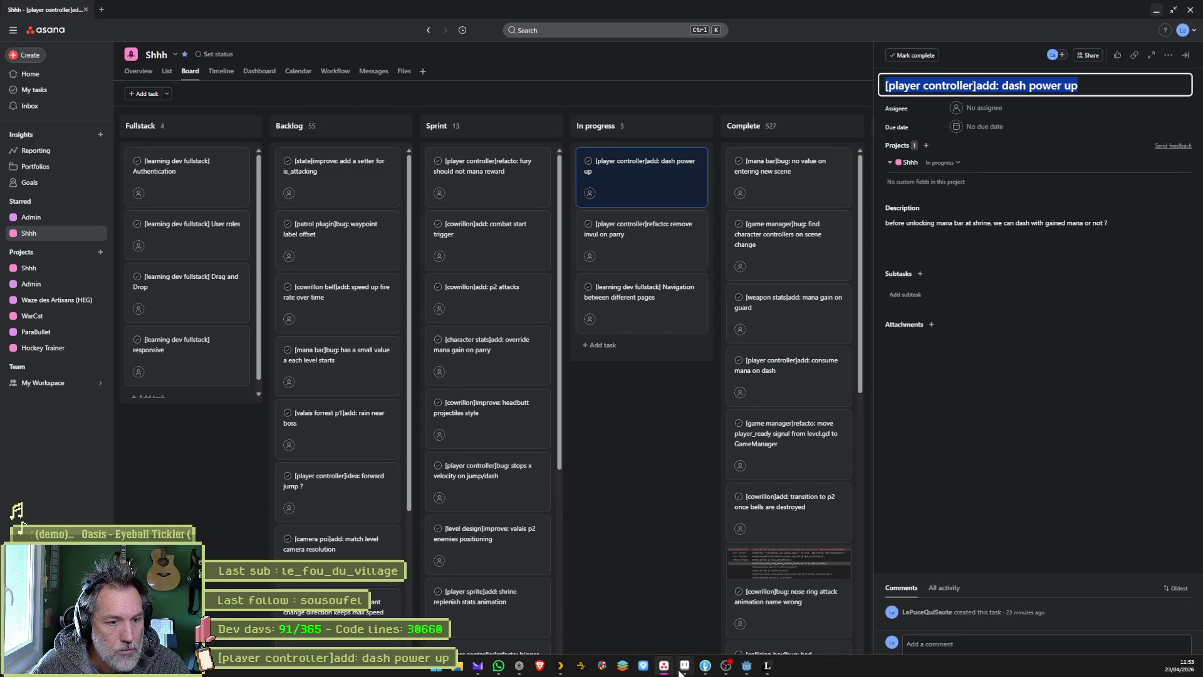
mouse_move(684, 669)
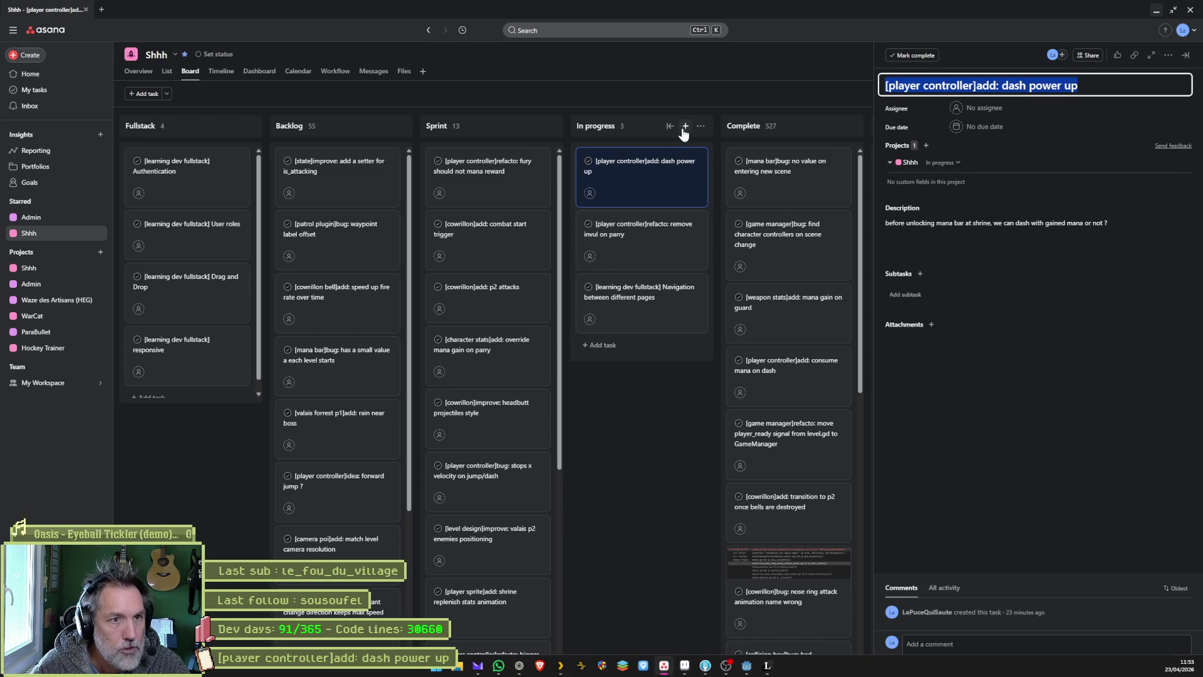
Step: Add an In progress task named '[dash powerup]add: chose a place in a level to unlock it'
left_click(685, 126)
type("[dash po")
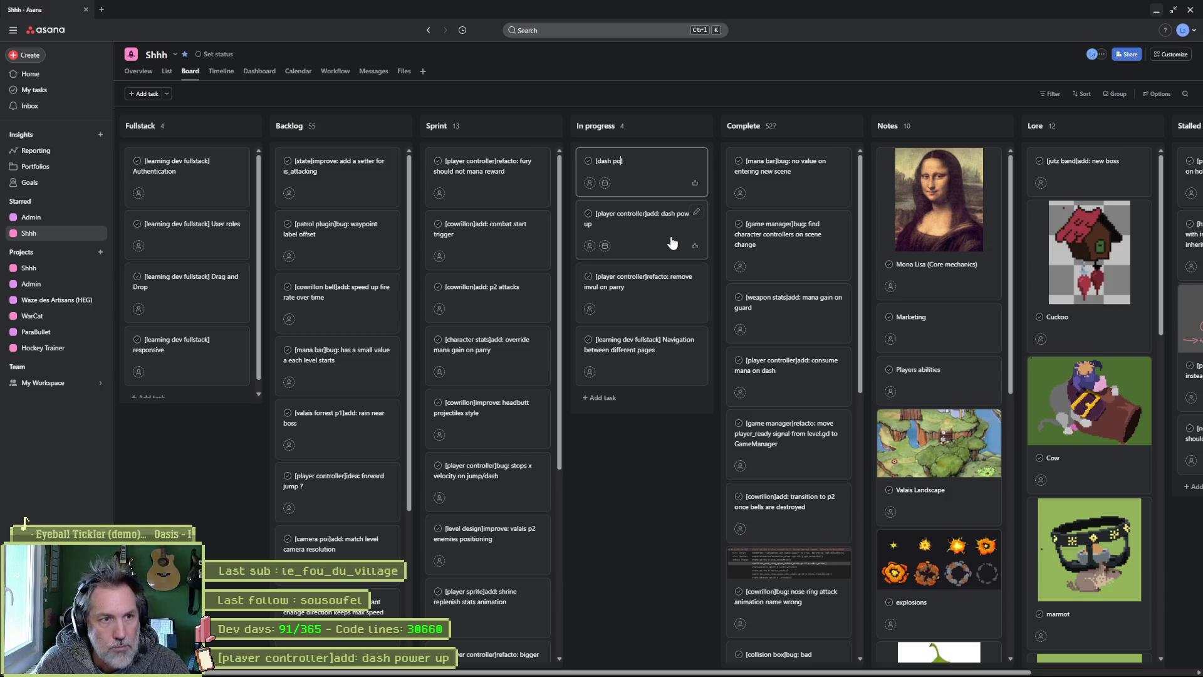
type("werup]add: in")
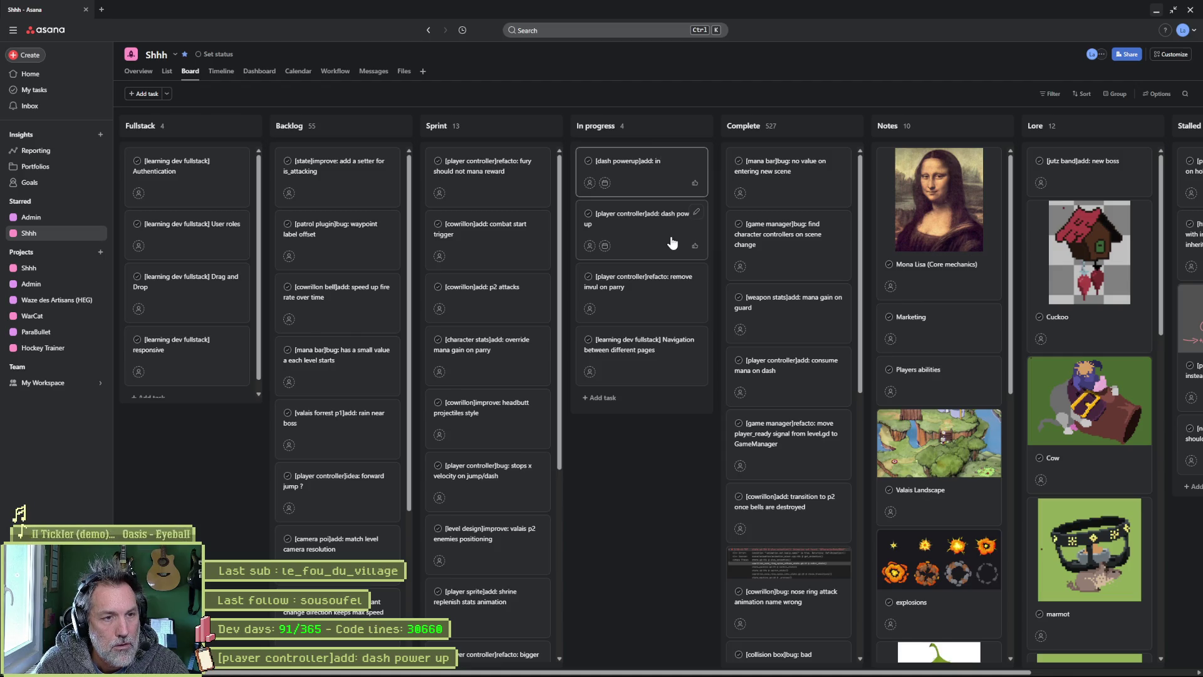
key("BackSpace")
type("chose")
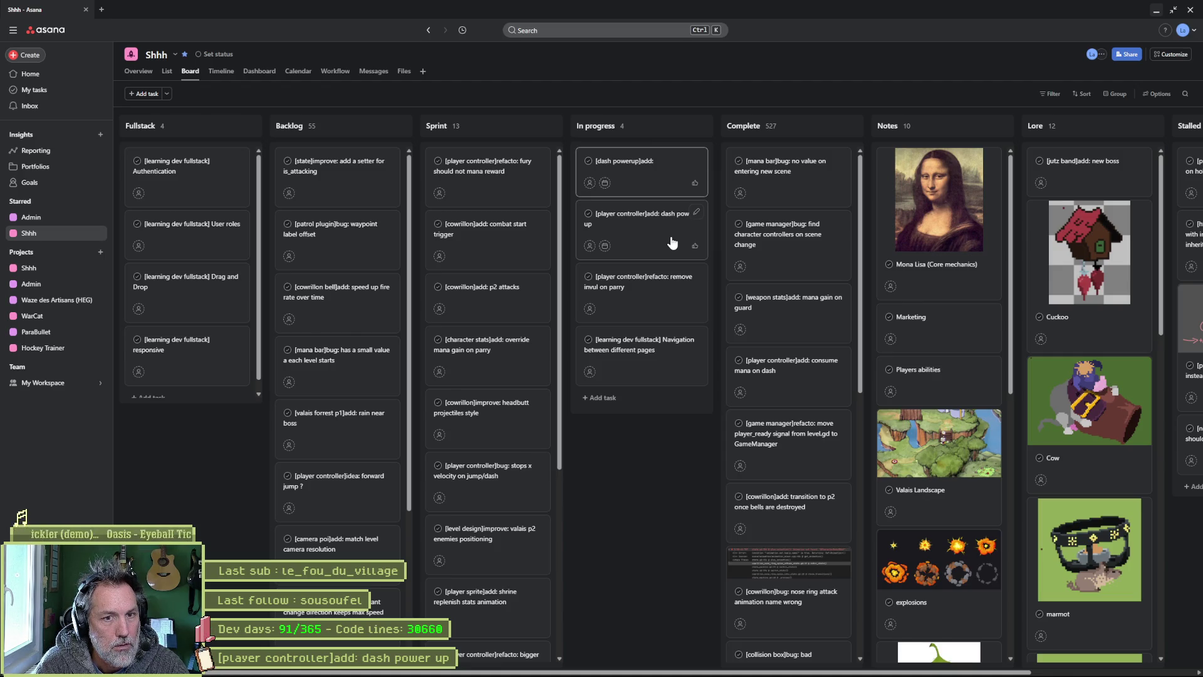
type(" a place")
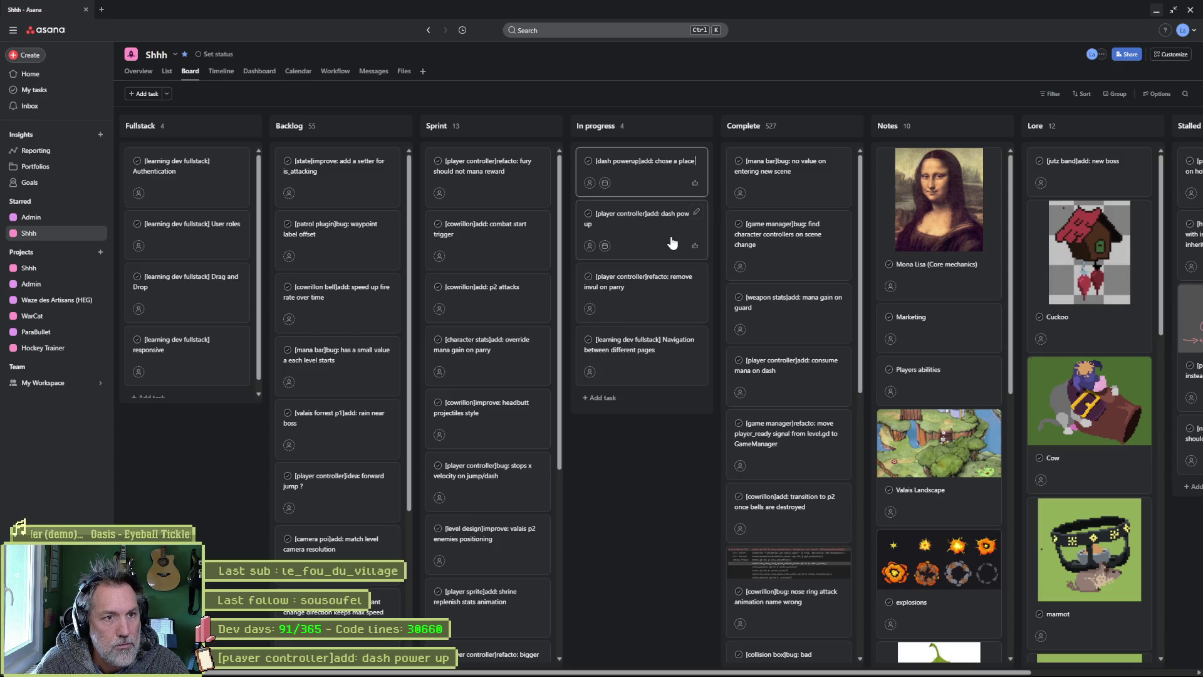
type(" to")
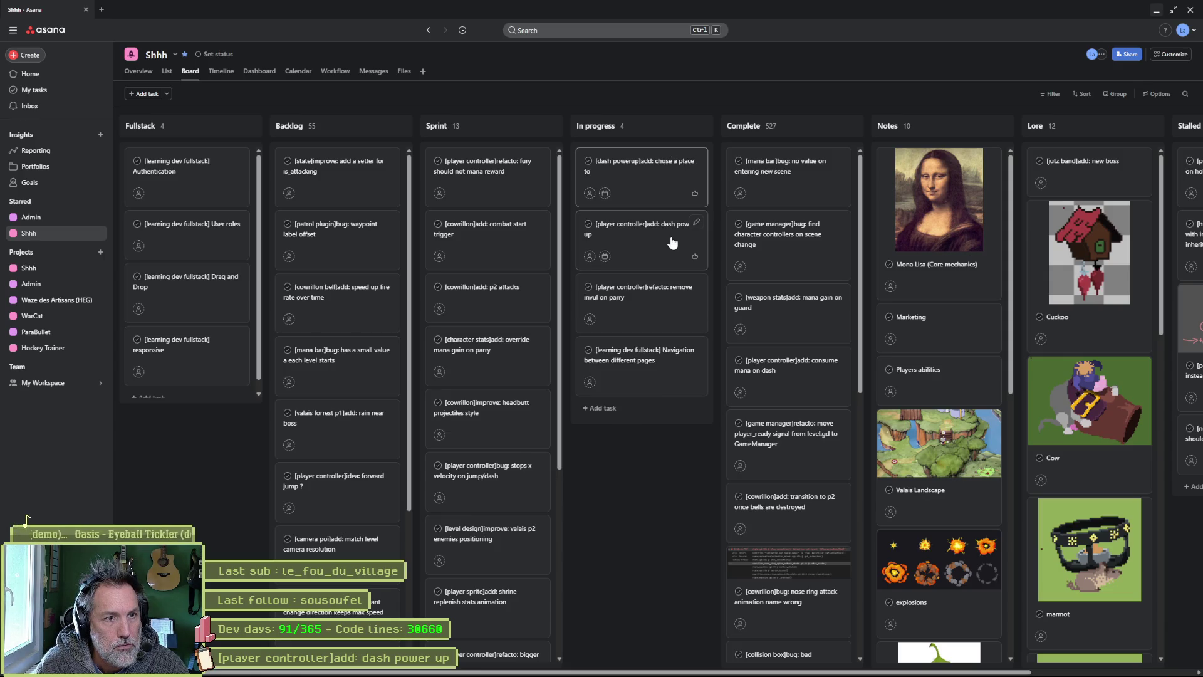
key("BackSpace")
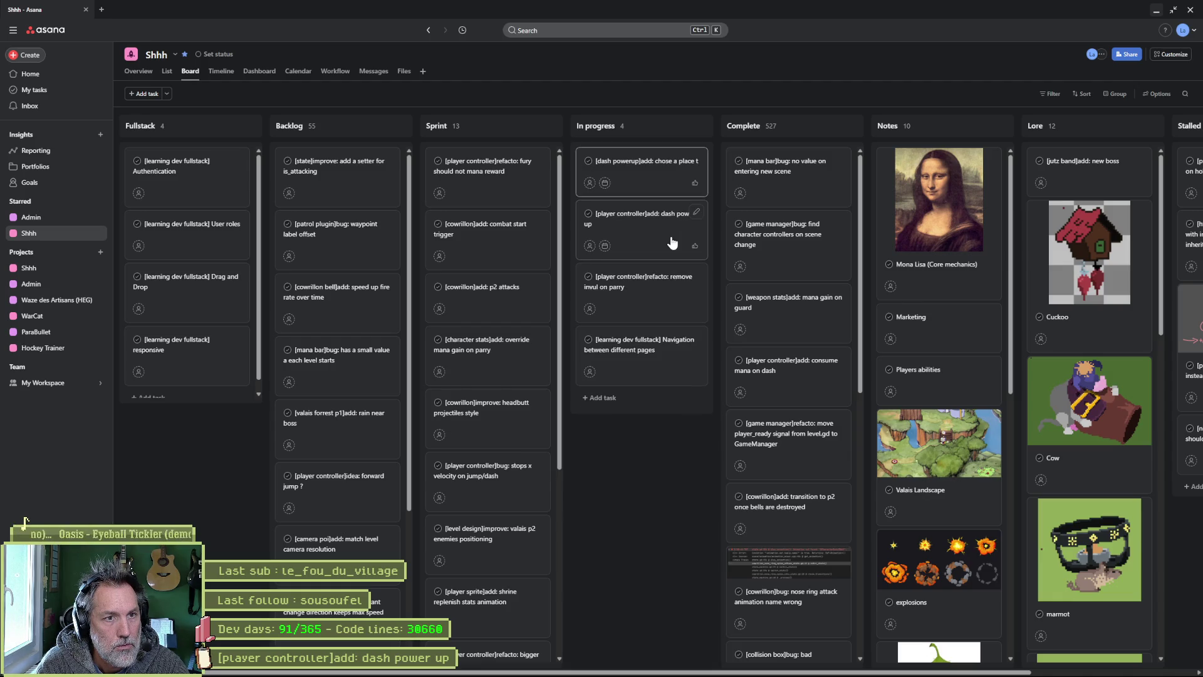
key("BackSpace")
type("in a stage")
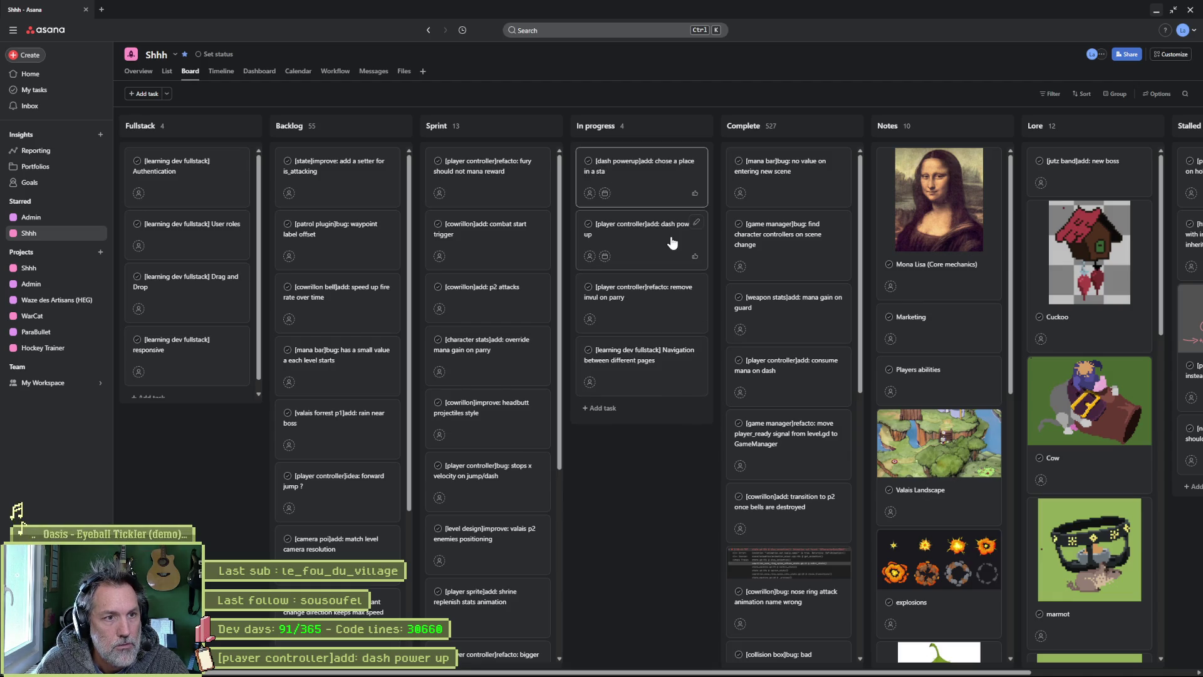
key("BackSpace")
key("BackSpace")
key("BackSpace")
type("level")
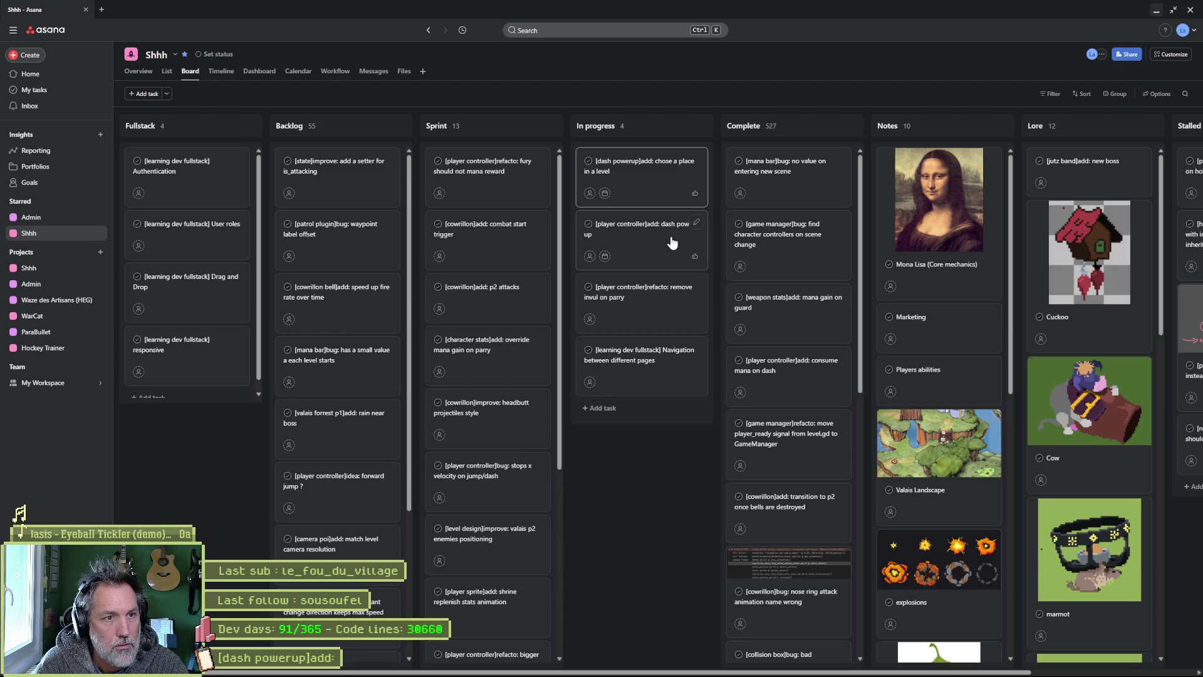
type(" to unlock it")
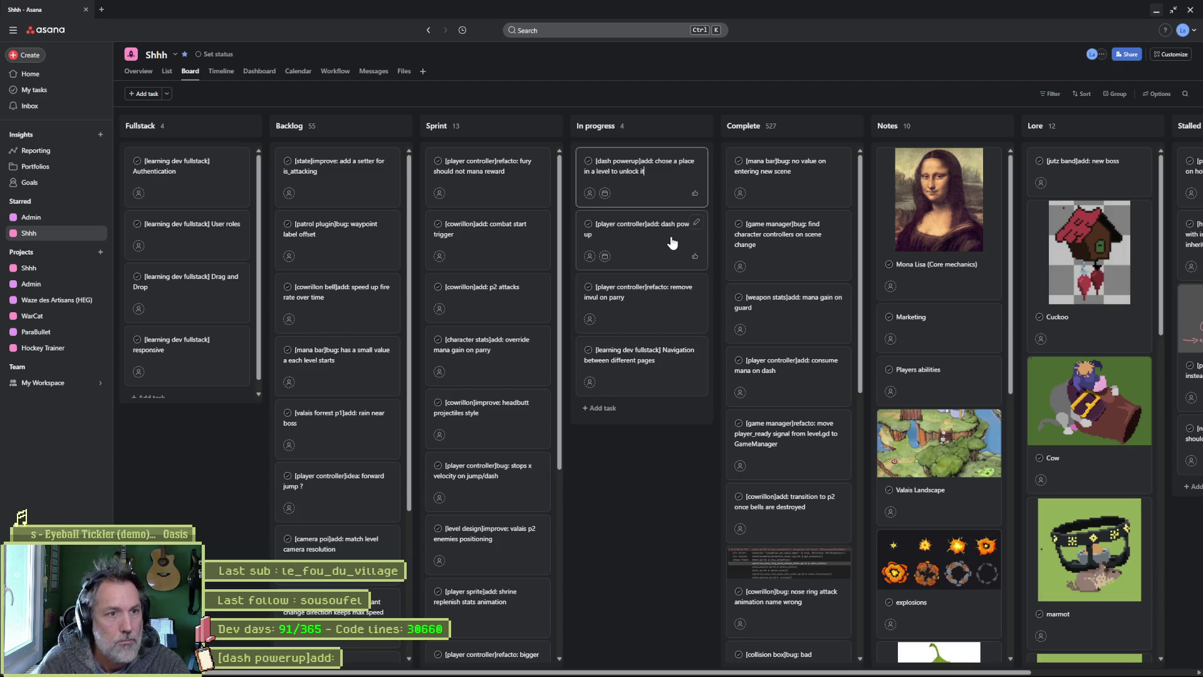
Step: Confirm the new task and drag the dash power up card into Complete
left_click(668, 497)
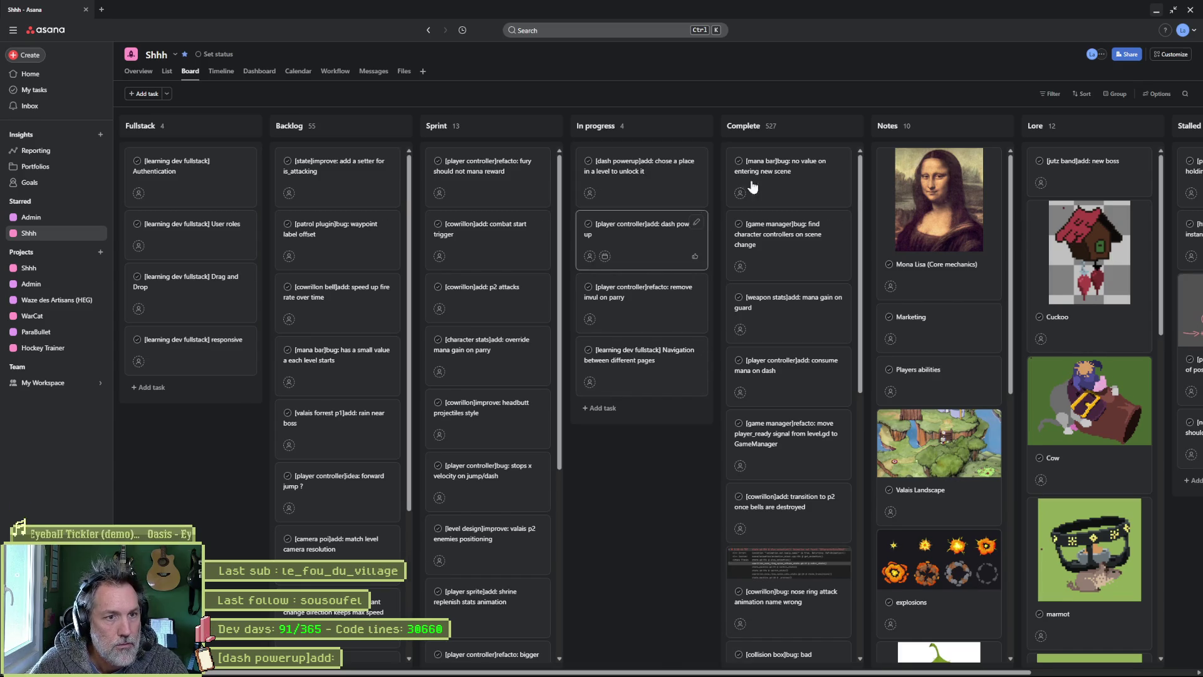
left_click_drag(754, 186, 795, 173)
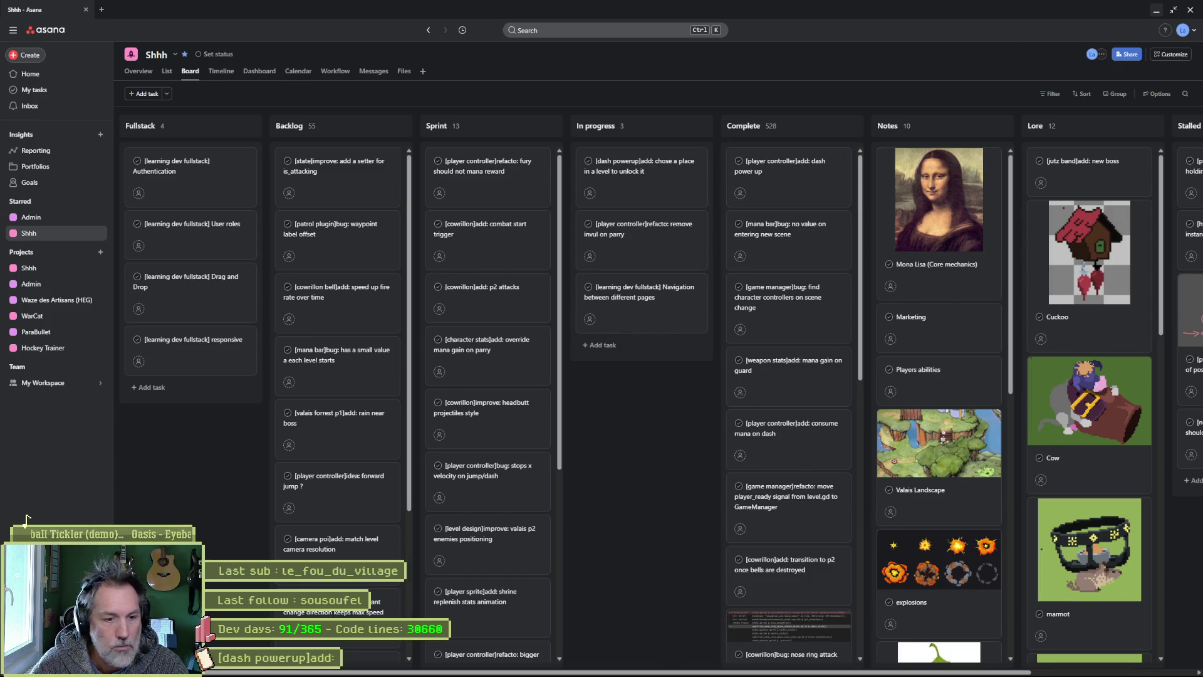
key("alt+Tab")
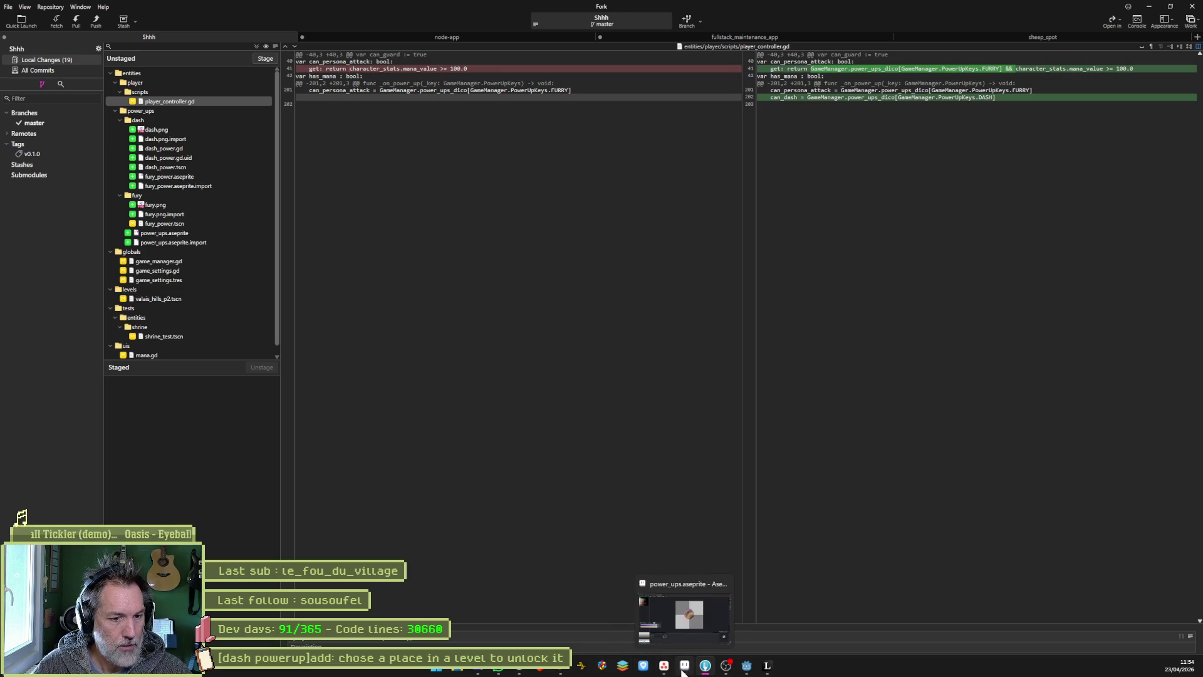
Step: Switch from Fork back to the Godot editor showing the shrine_test scene
mouse_move(746, 670)
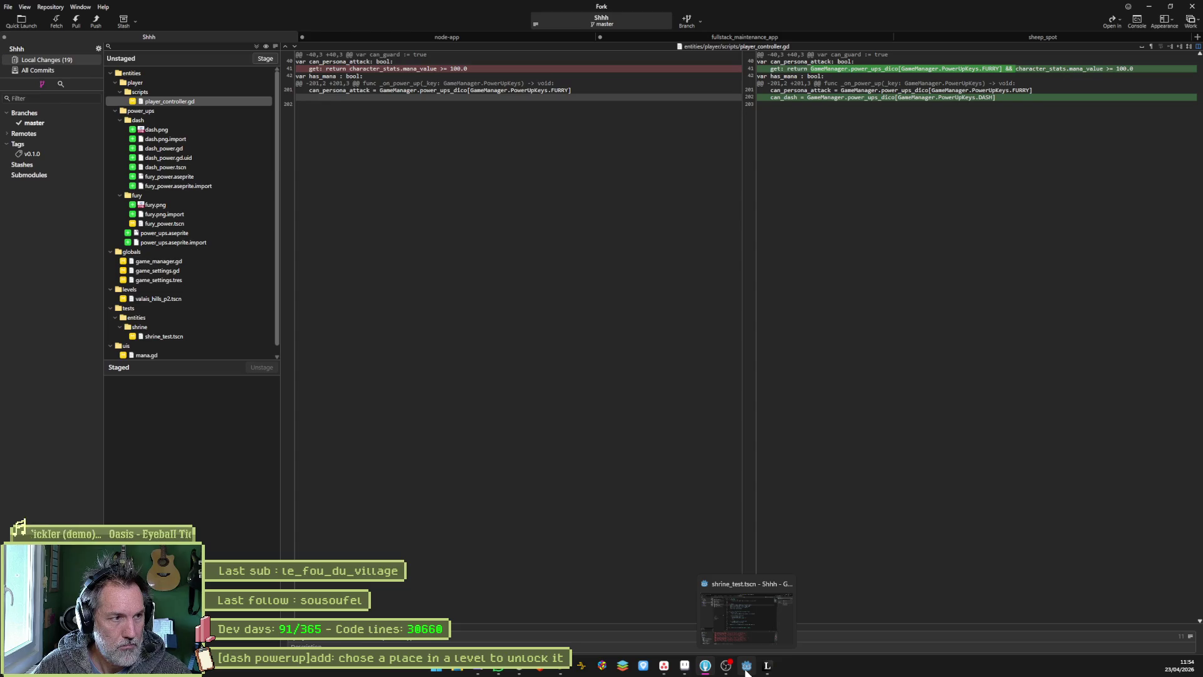
left_click(746, 665)
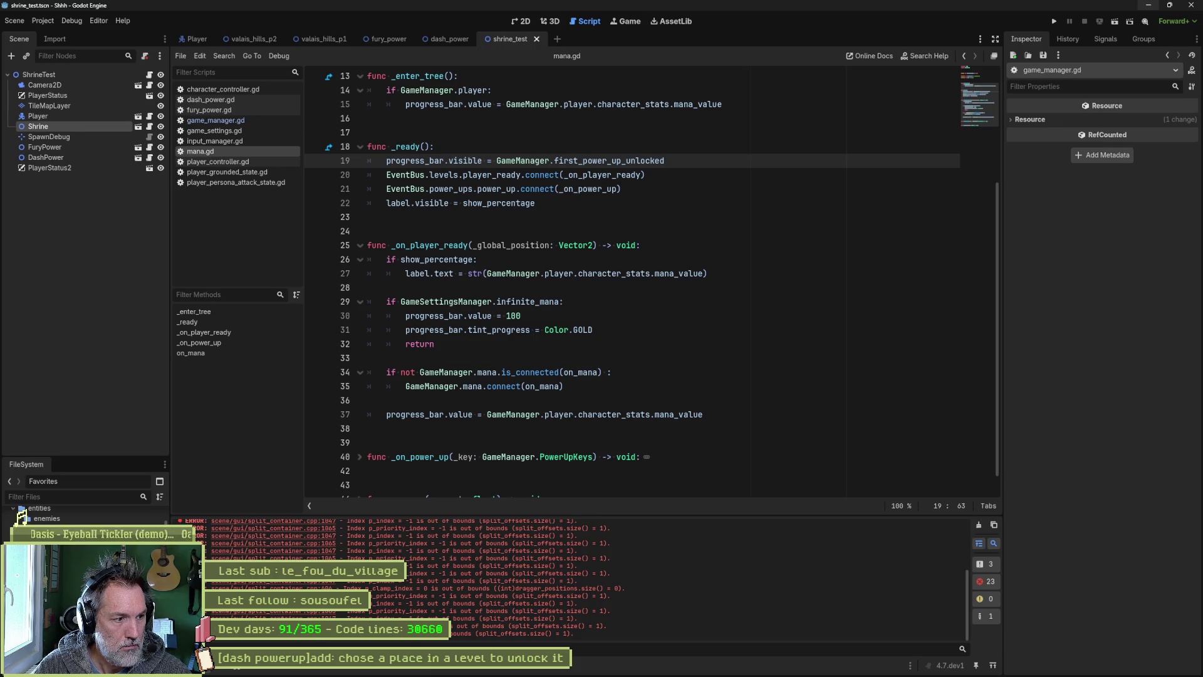
Step: Delete and confirm removal of both fury_power.aseprite files, then run the current scene with F6
scroll(25, 520, "up", 3)
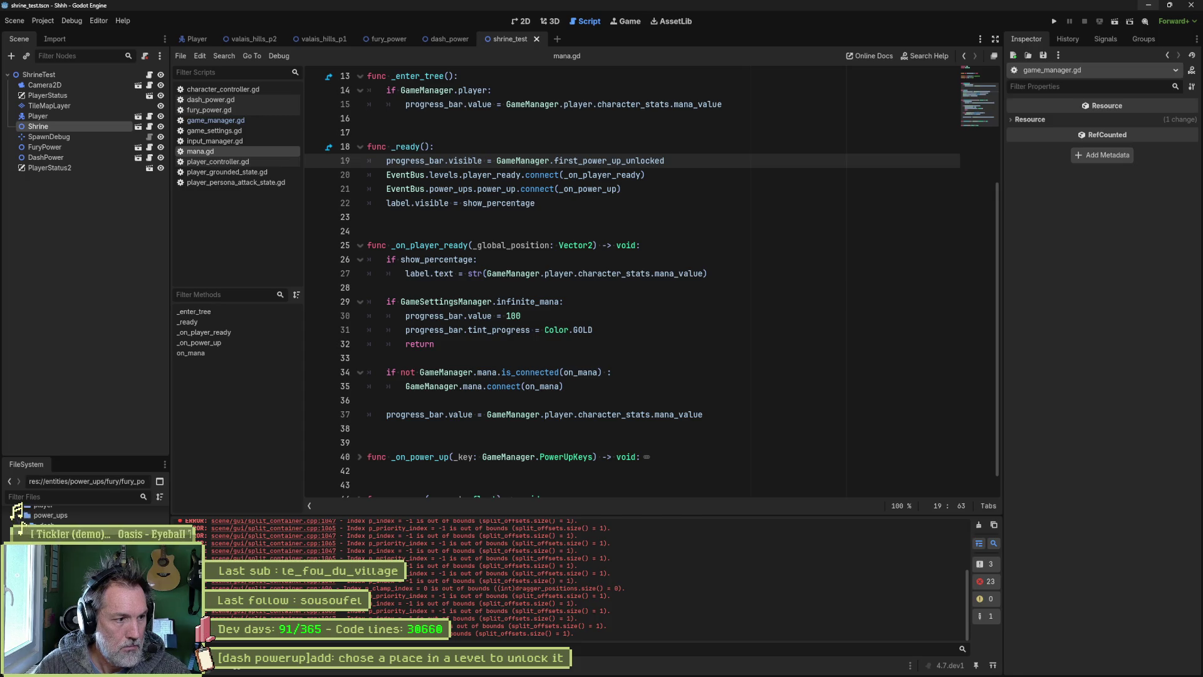
key("Delete")
key("Return")
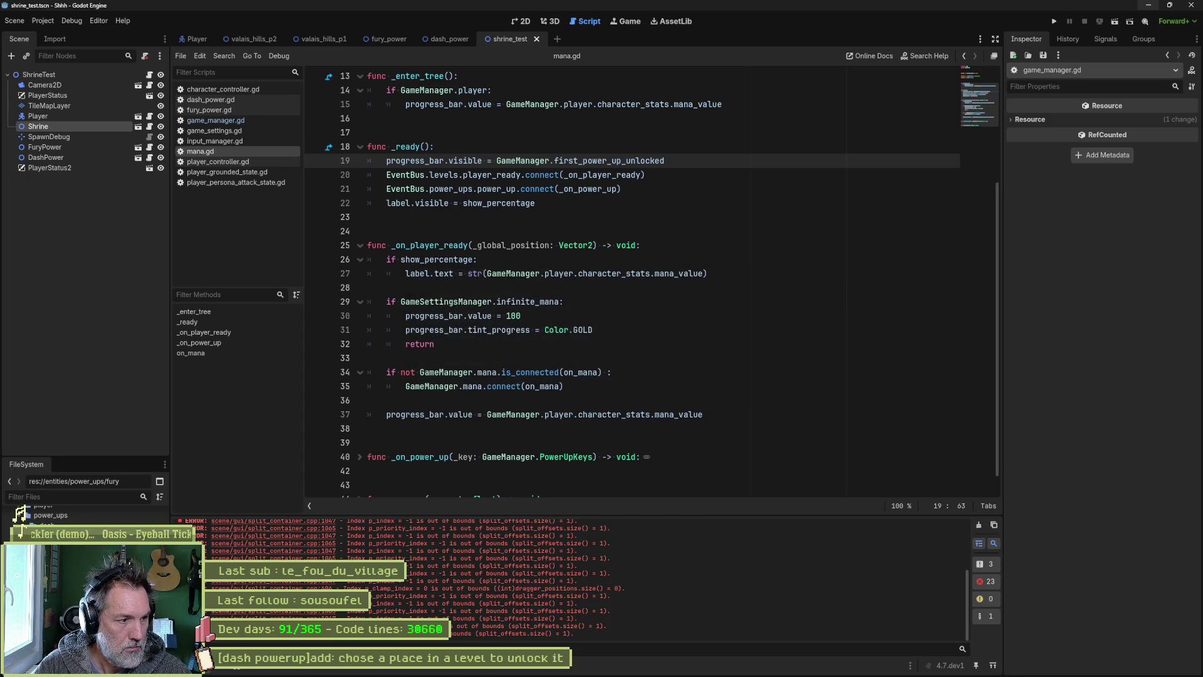
key("F6")
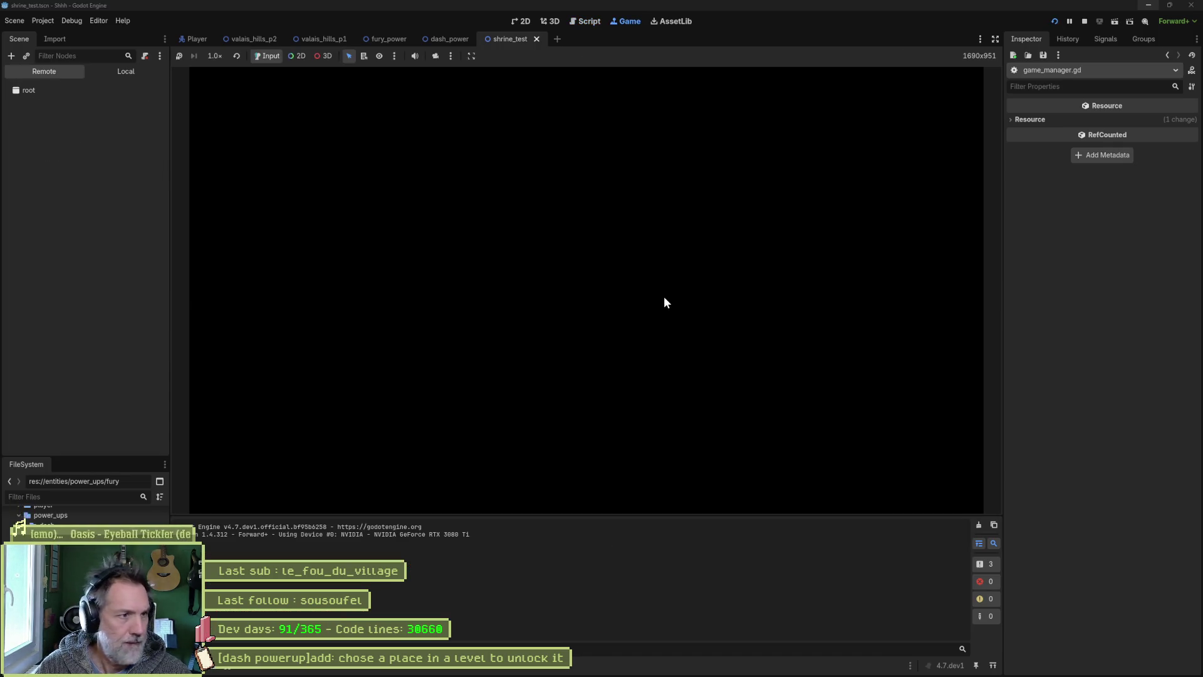
Step: Rerun the scene, fire the cat persona attack with F, move left and right, dash with Shift, then stop
key("F8")
key("F6")
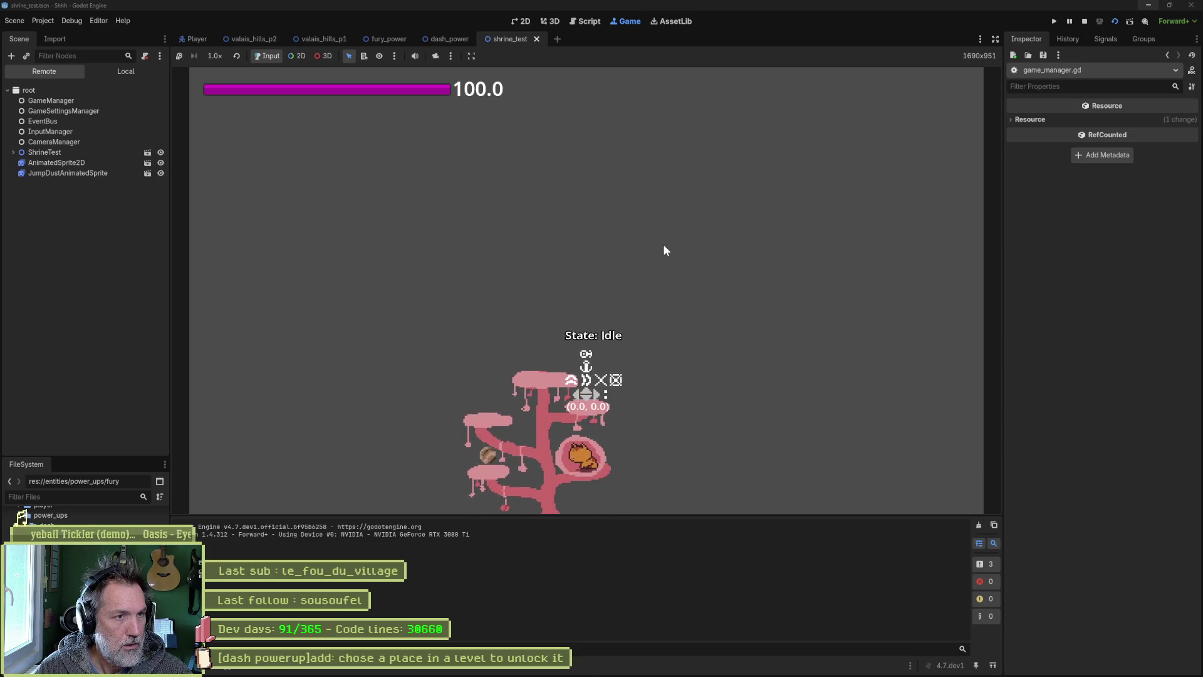
key("f")
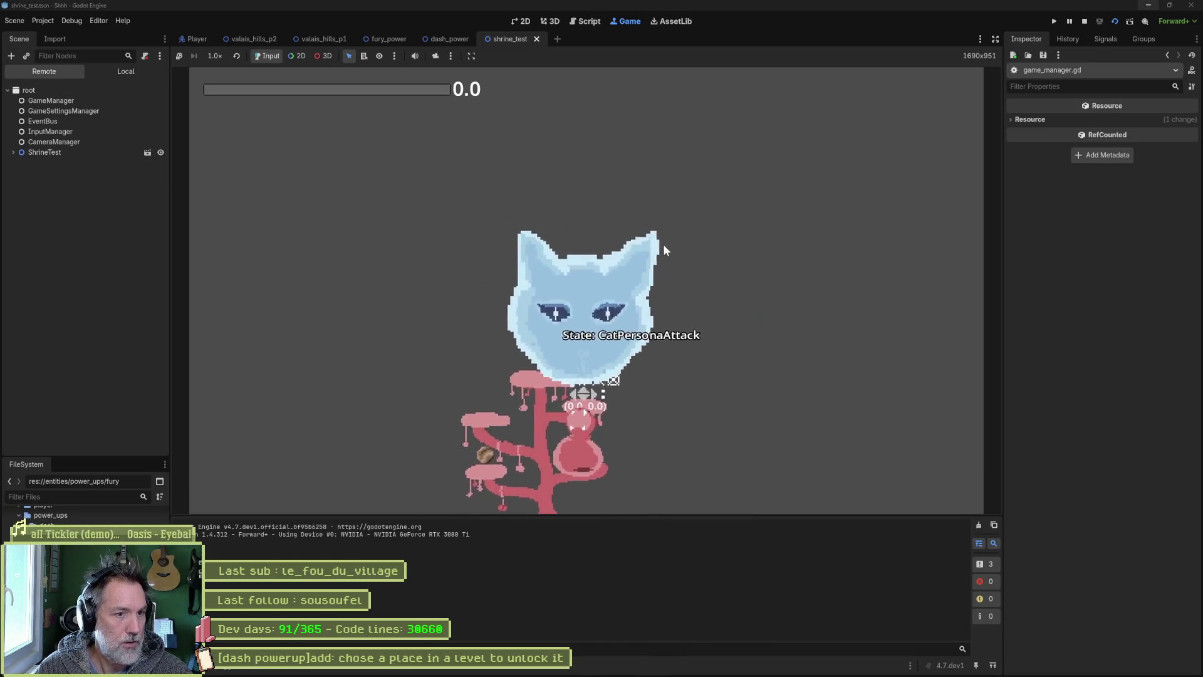
key("Left")
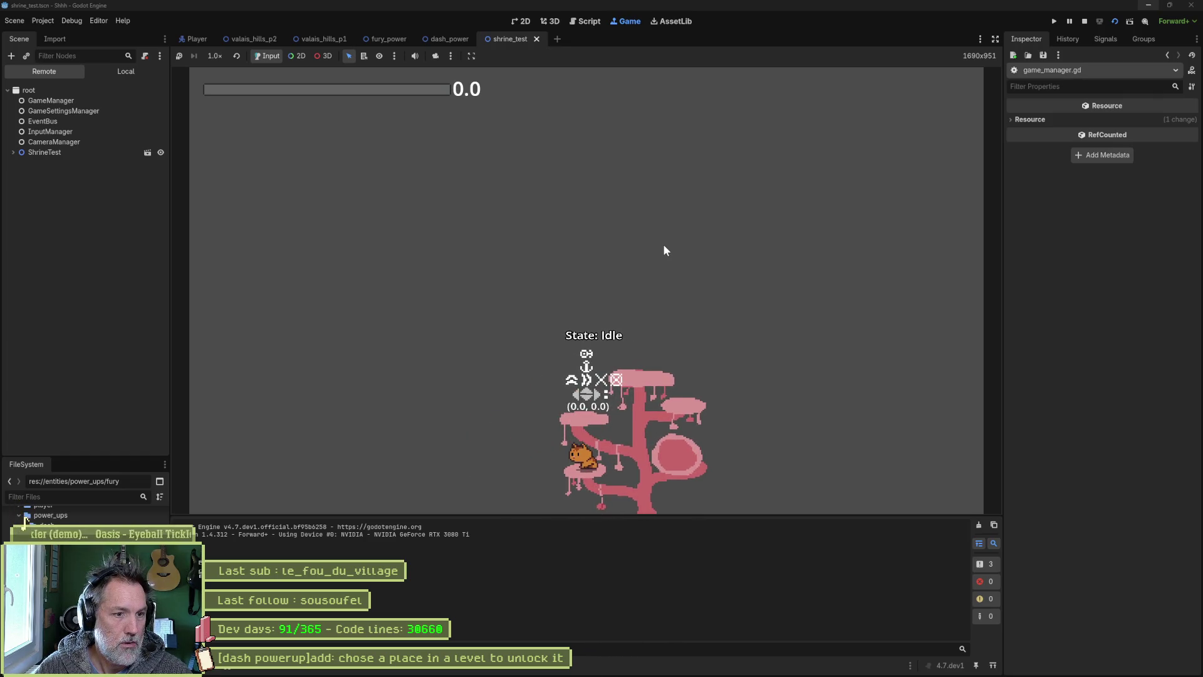
key("Right")
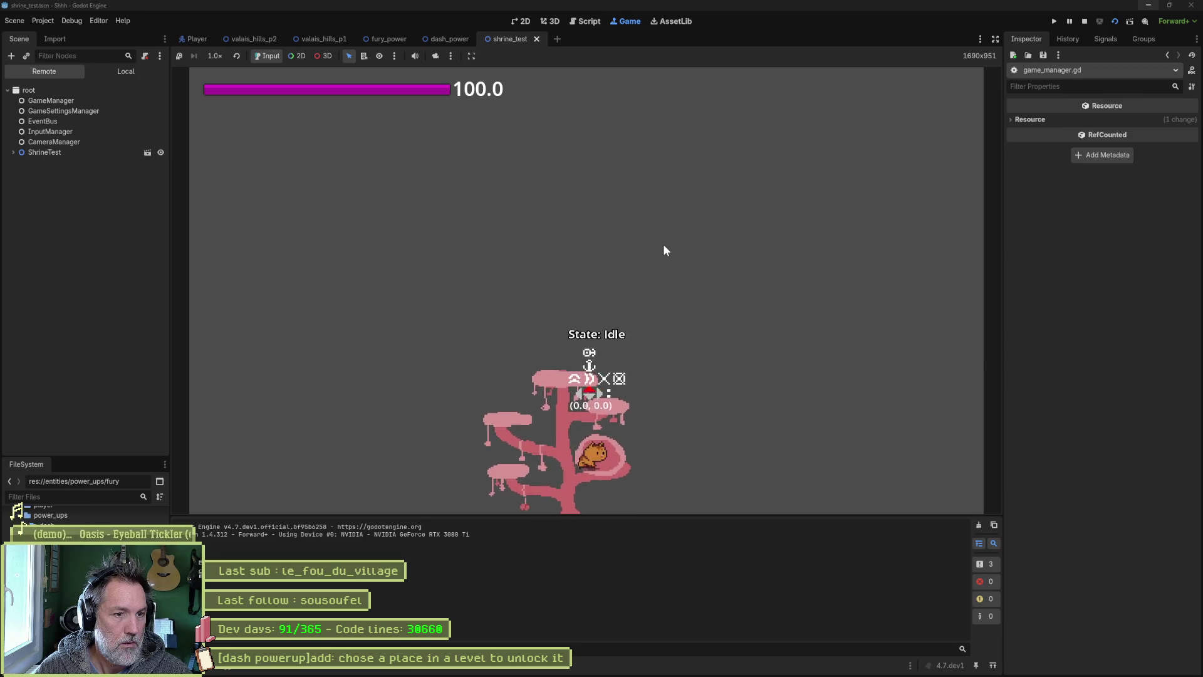
key("shift")
key("F8")
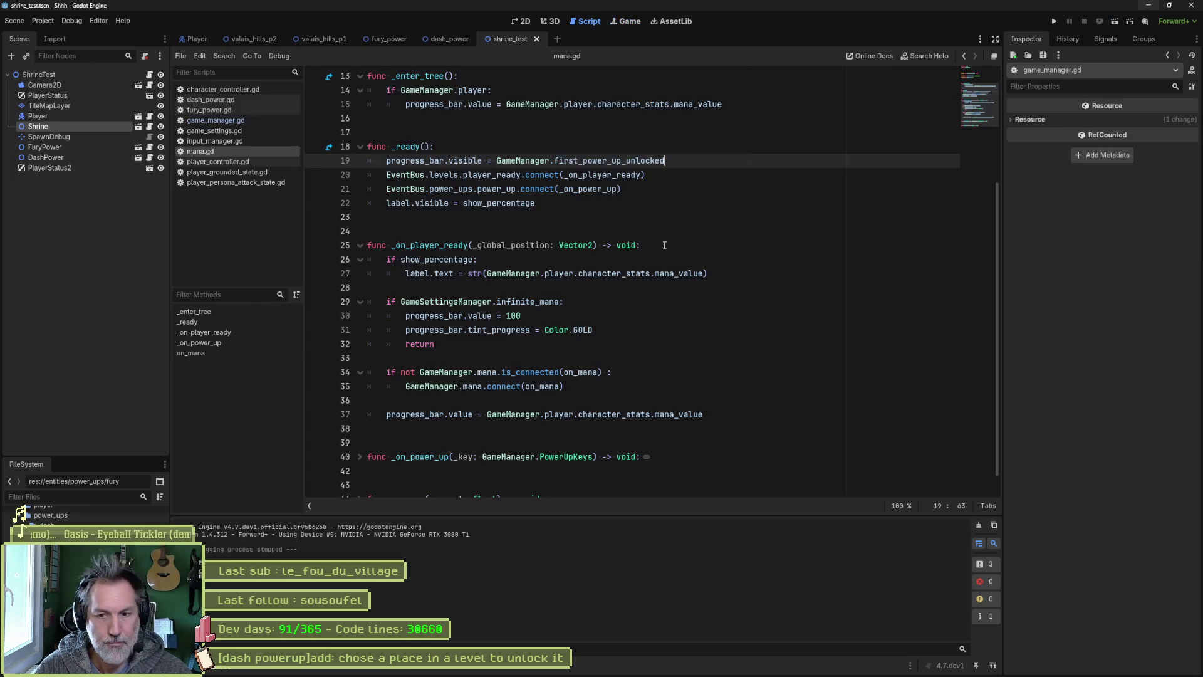
Step: In Fork's Unstaged list, preview dash.png and the new dash_power.gd code, highlighting its DASH unlock
left_click(705, 665)
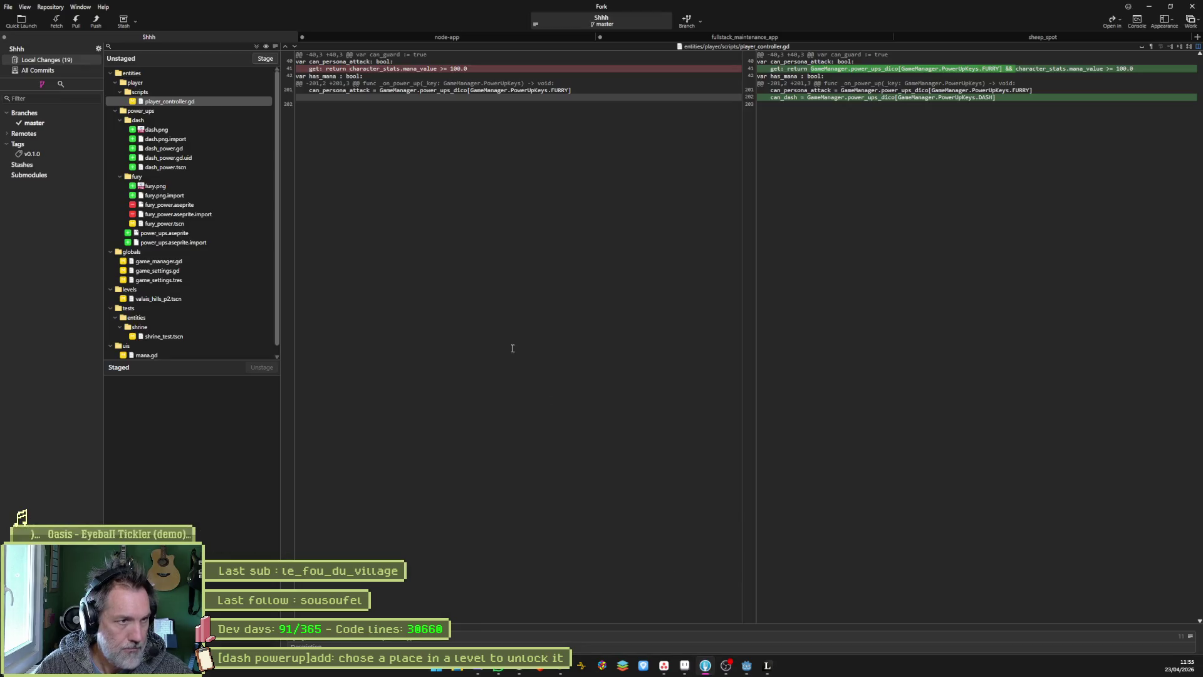
left_click(200, 129)
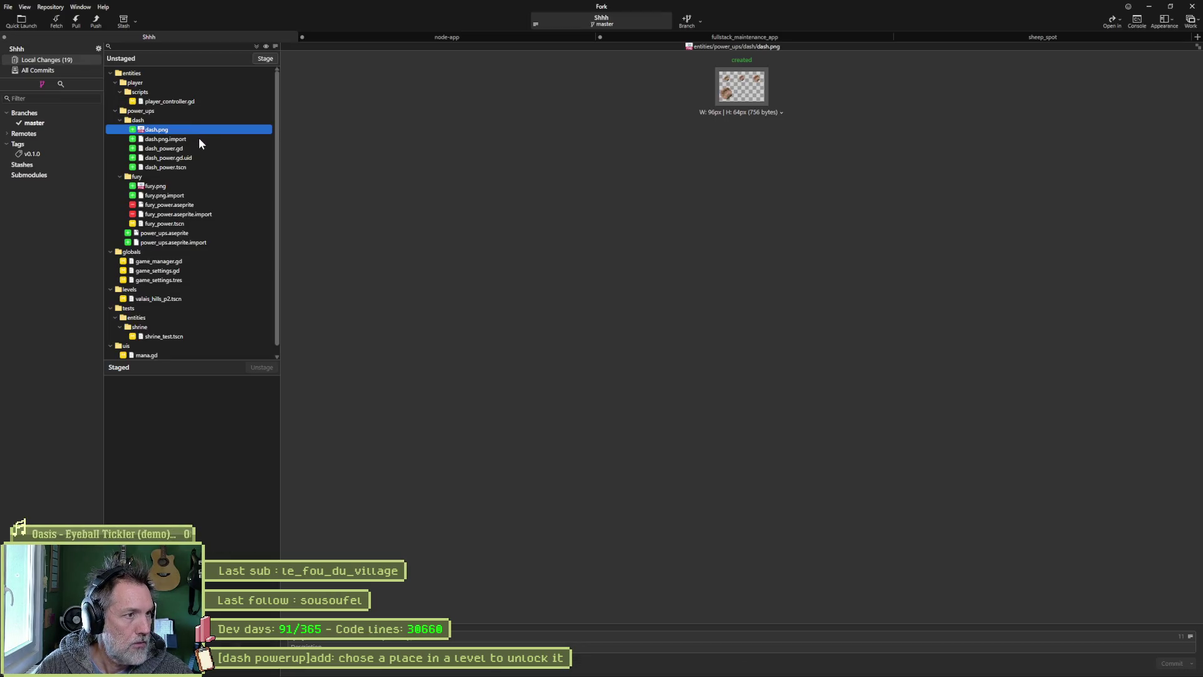
left_click(195, 149)
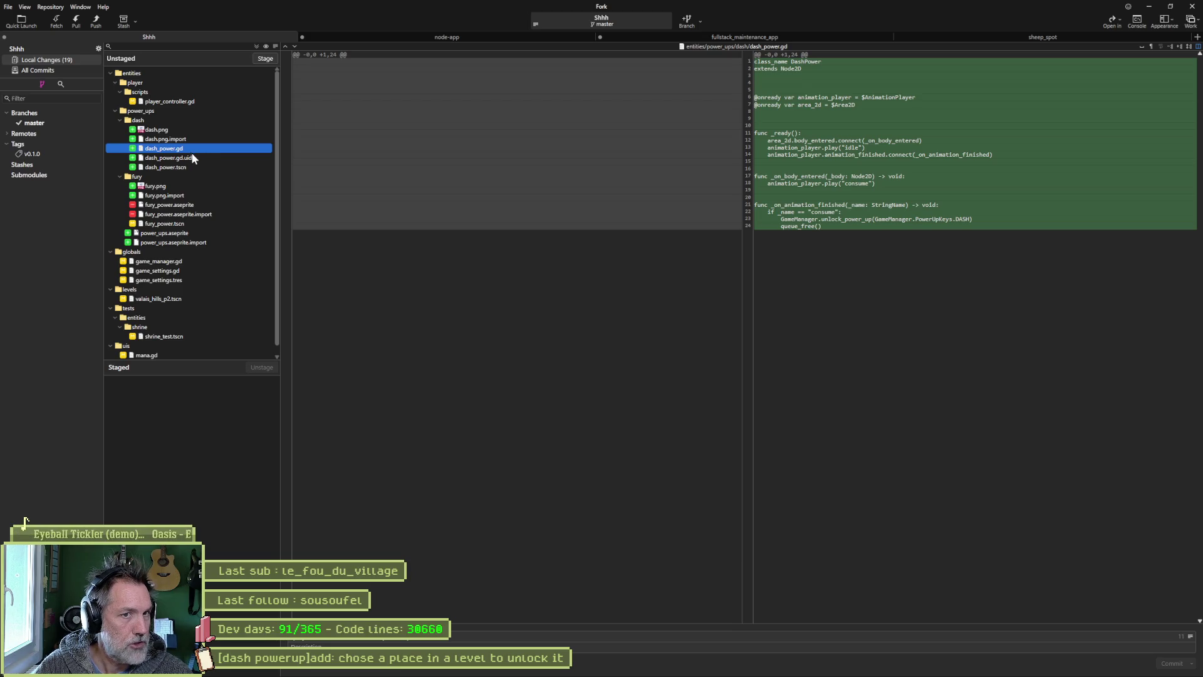
mouse_move(445, 180)
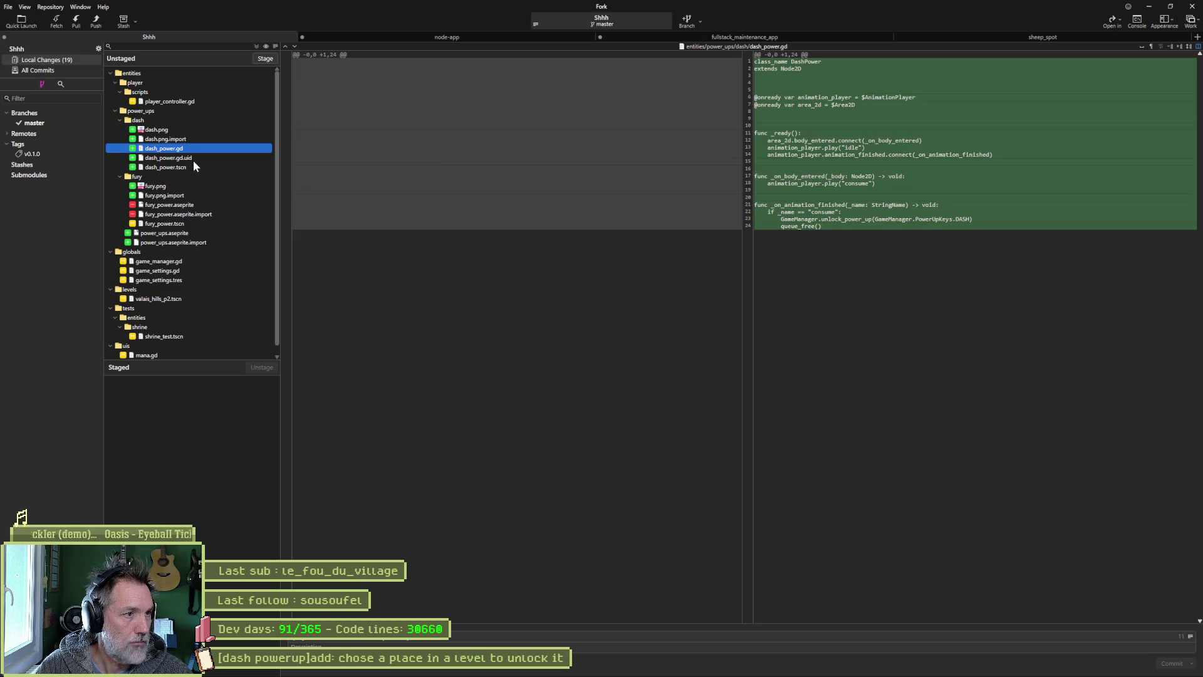
mouse_move(730, 182)
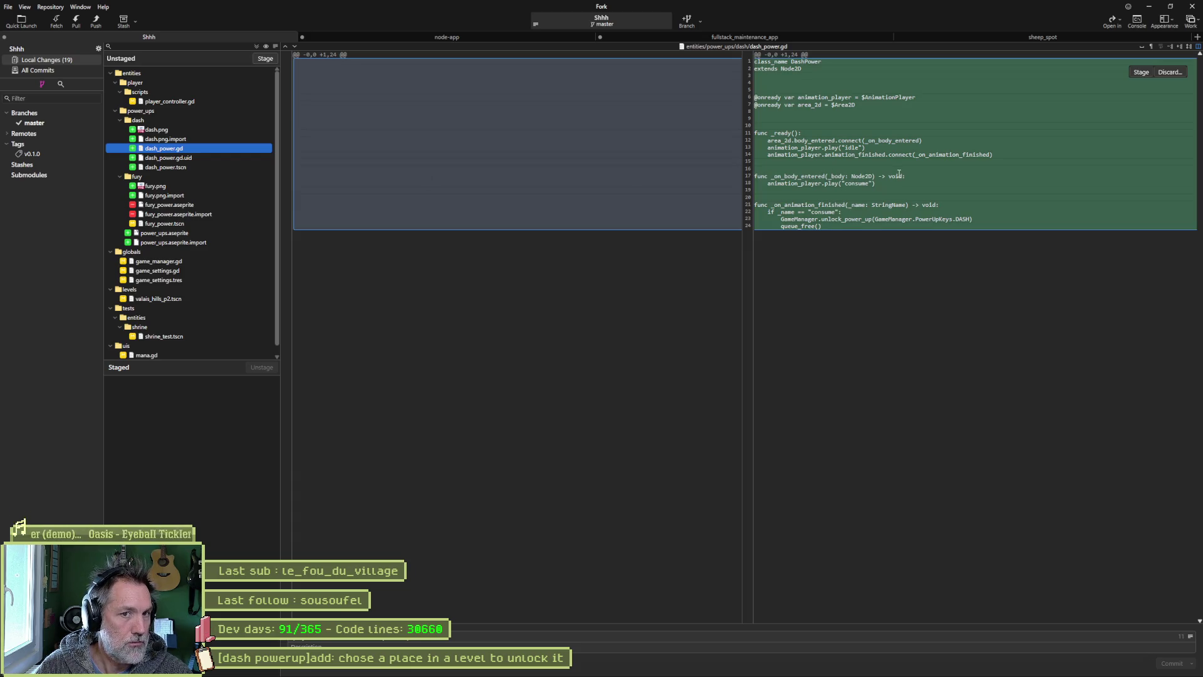
double_click(968, 218)
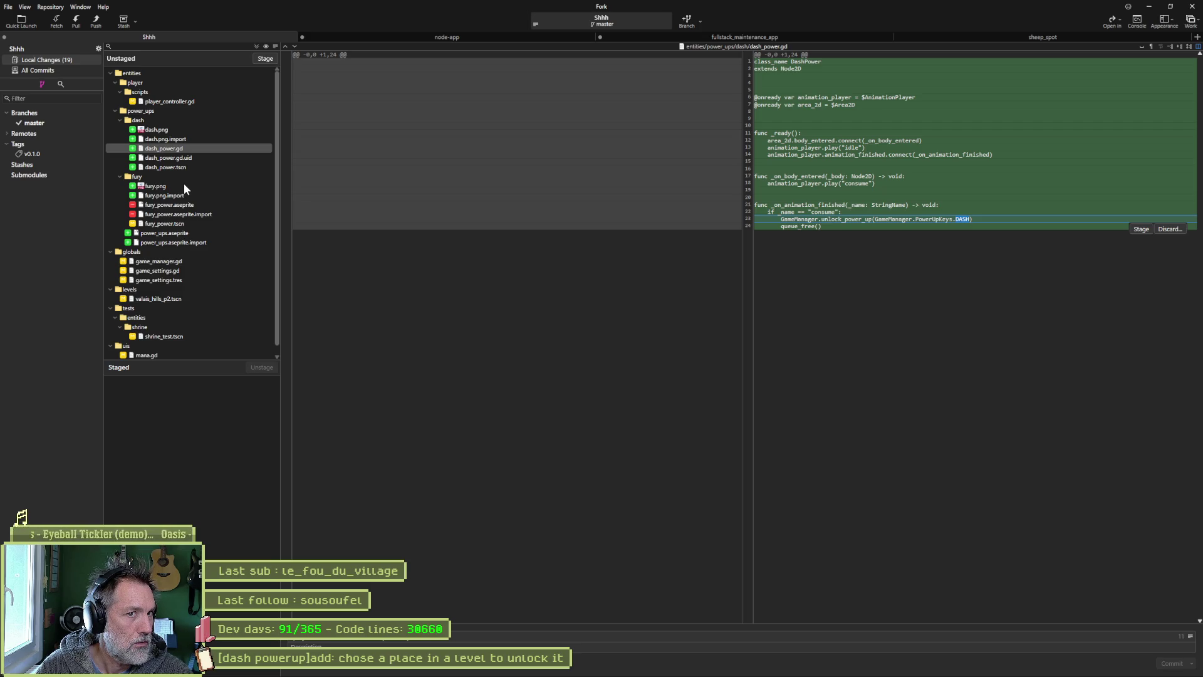
mouse_move(669, 674)
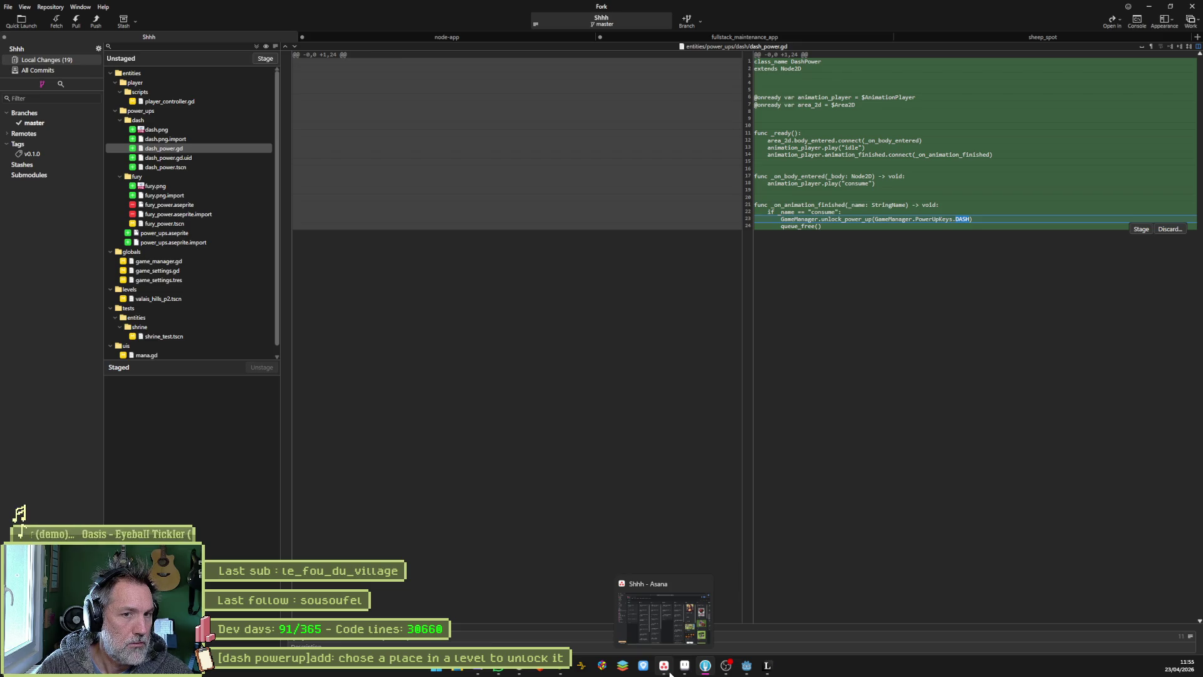
Step: On the Shhh board, create the Backlog task '[power ups]refacto: power ups code duplication' and open it
left_click(670, 673)
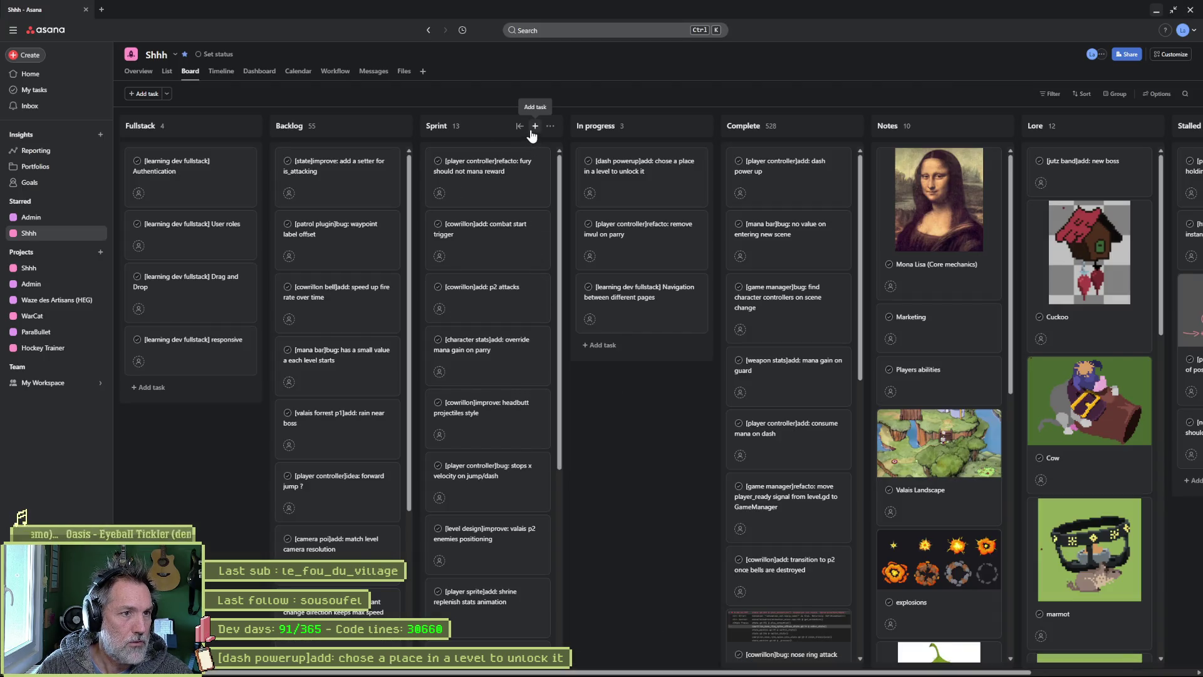
left_click(385, 126)
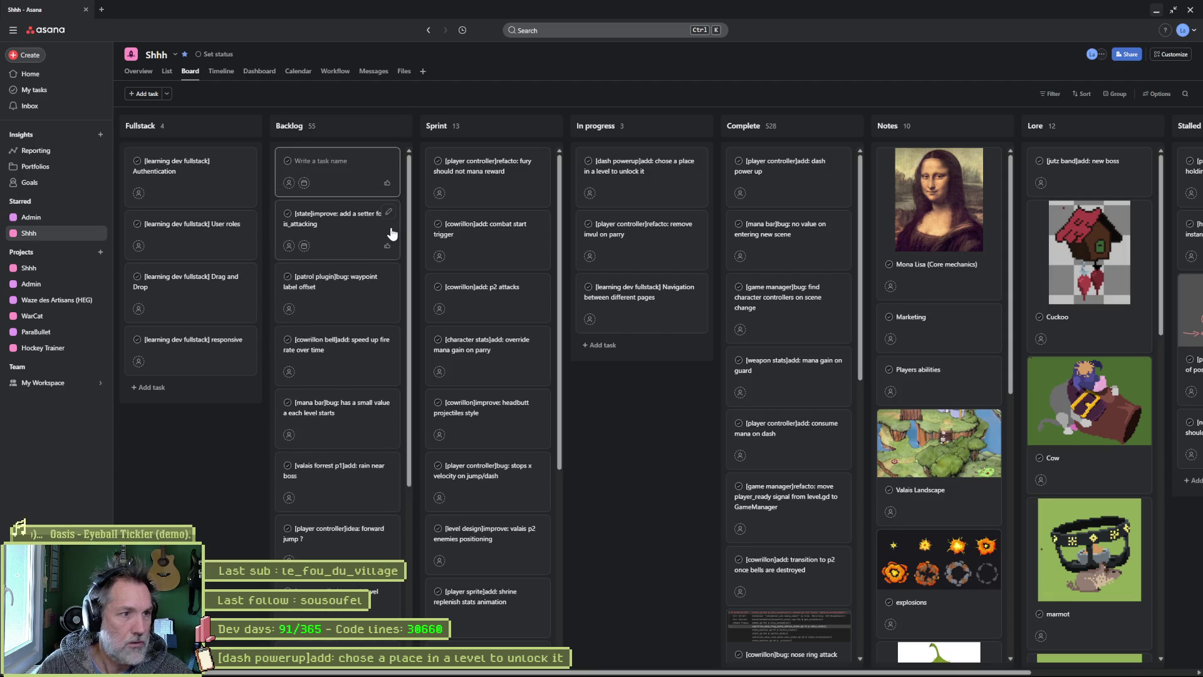
type("[p")
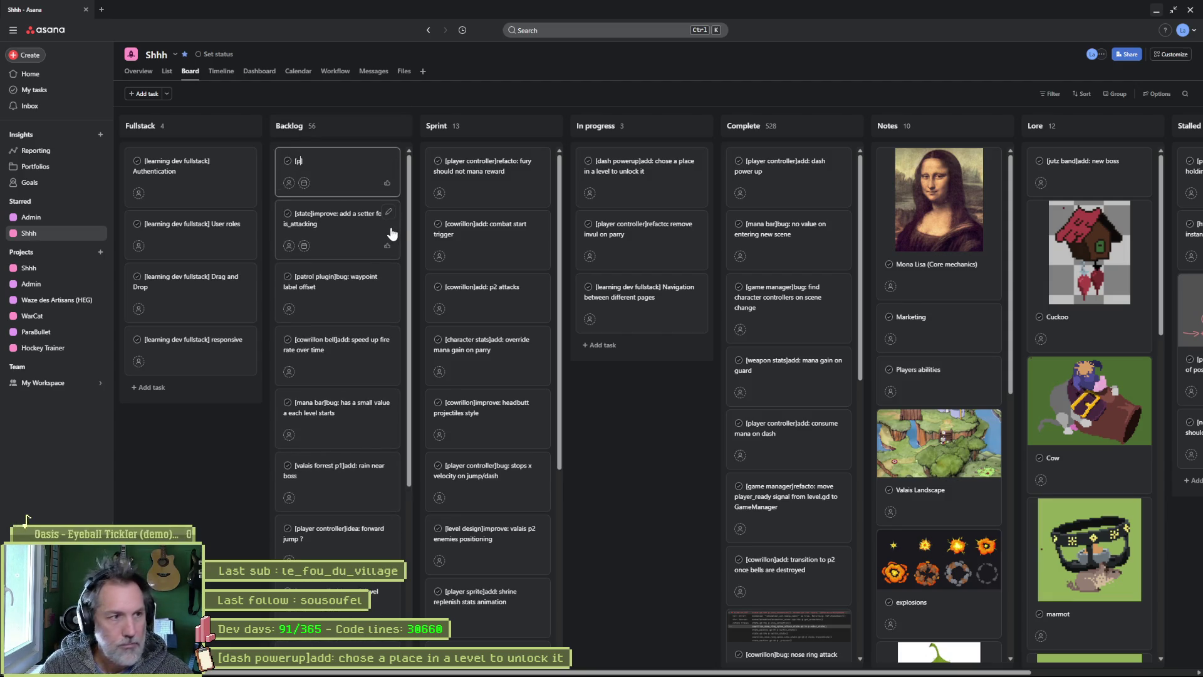
type("ower ups]re")
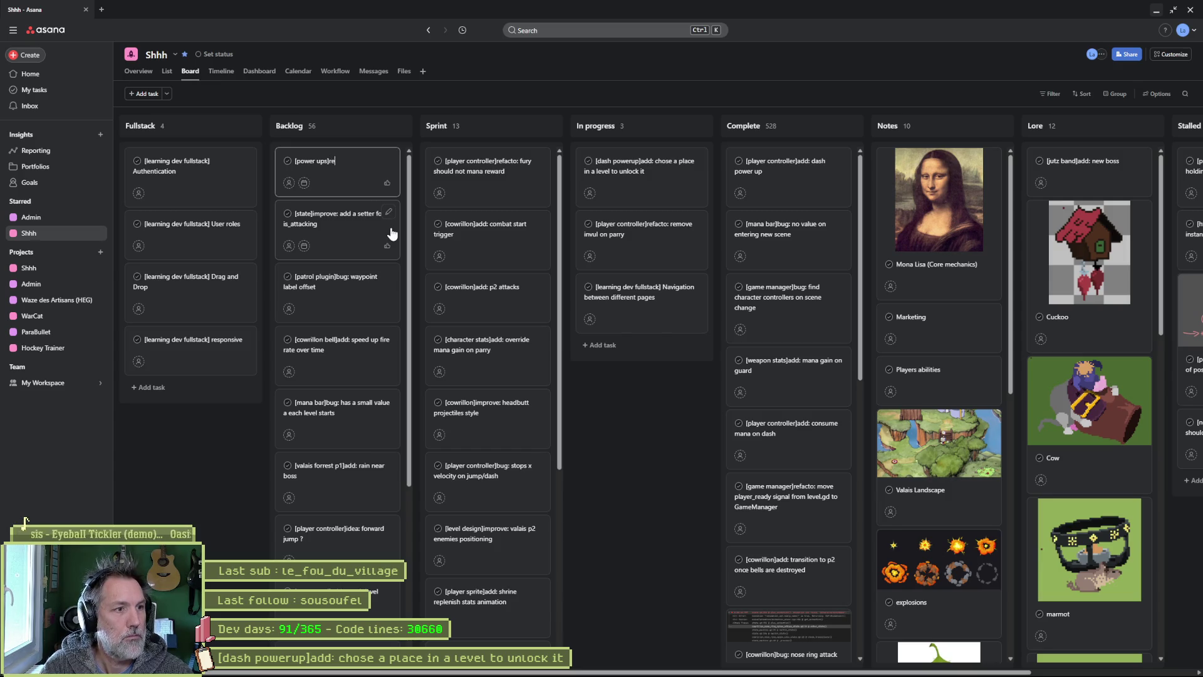
type("facto: fac")
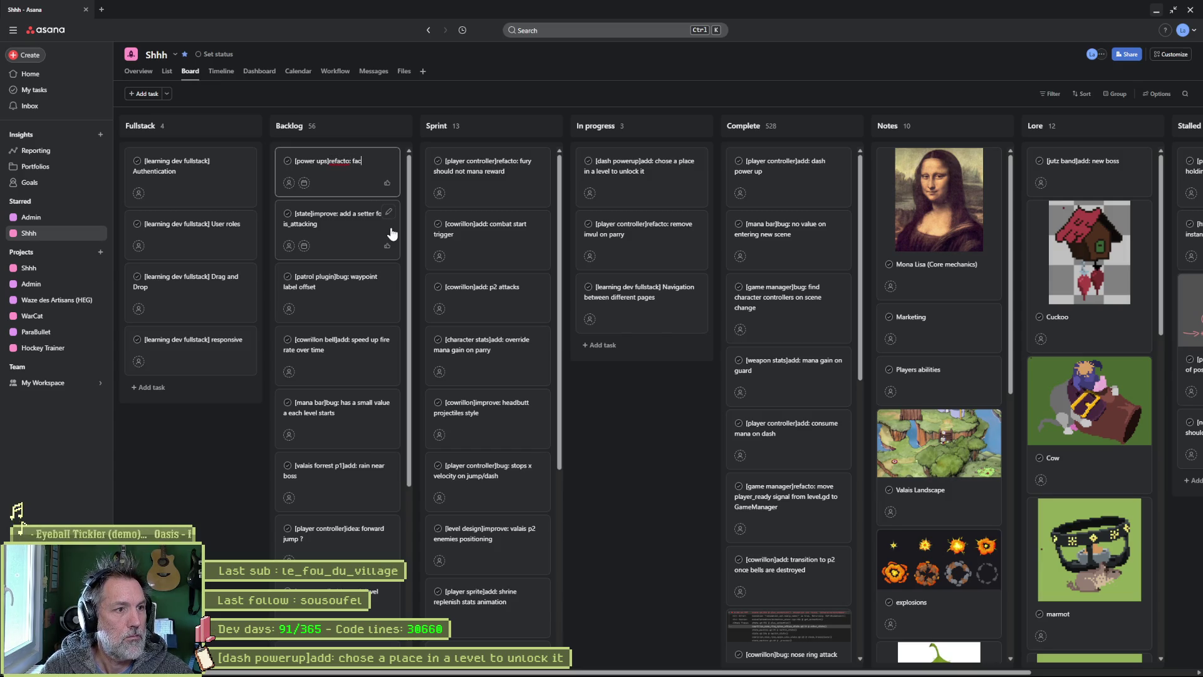
type("torz")
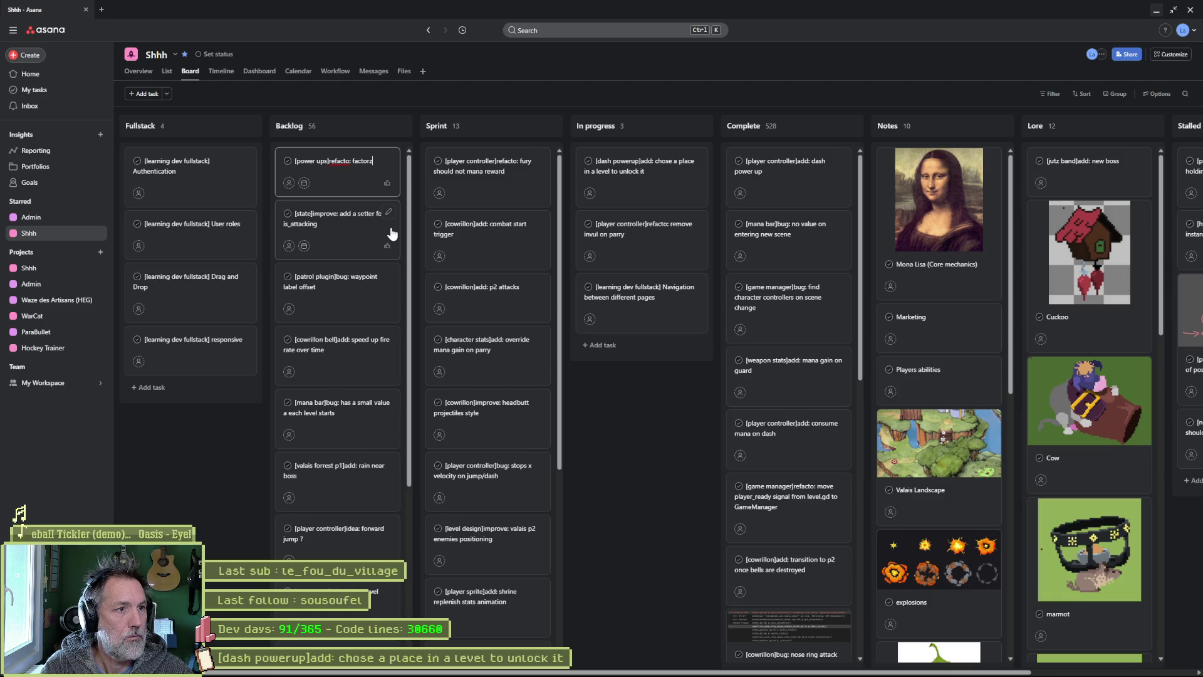
type("y")
type("ye")
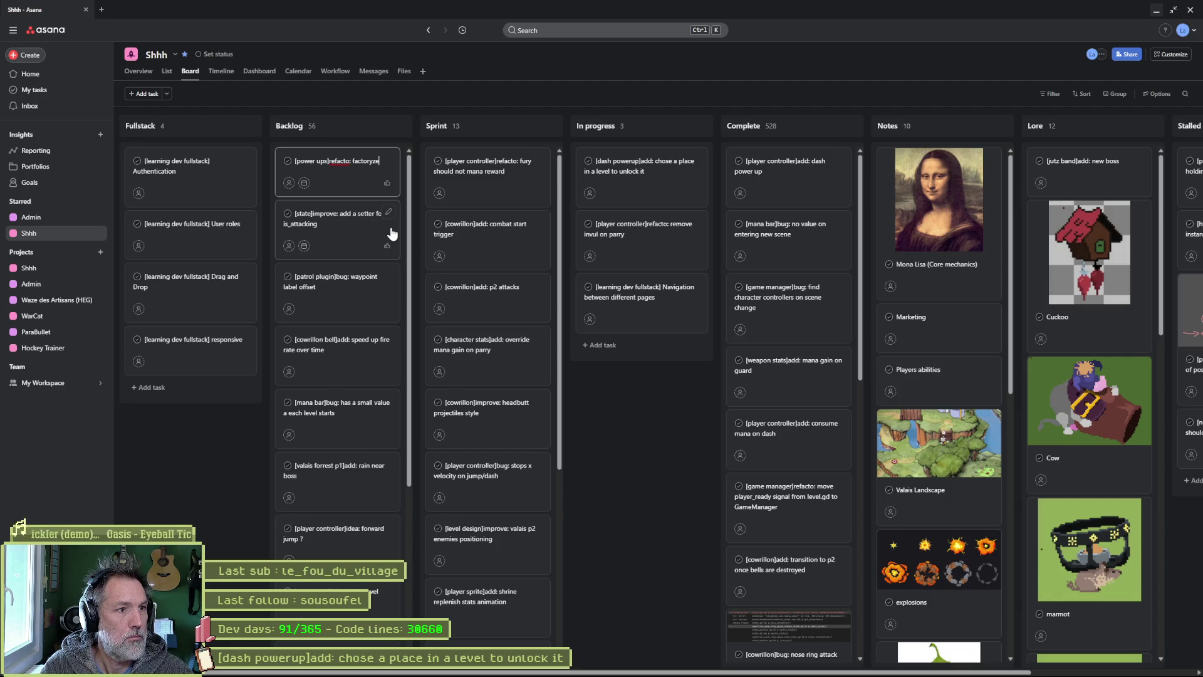
key("BackSpace")
key("BackSpace")
key("BackSpace")
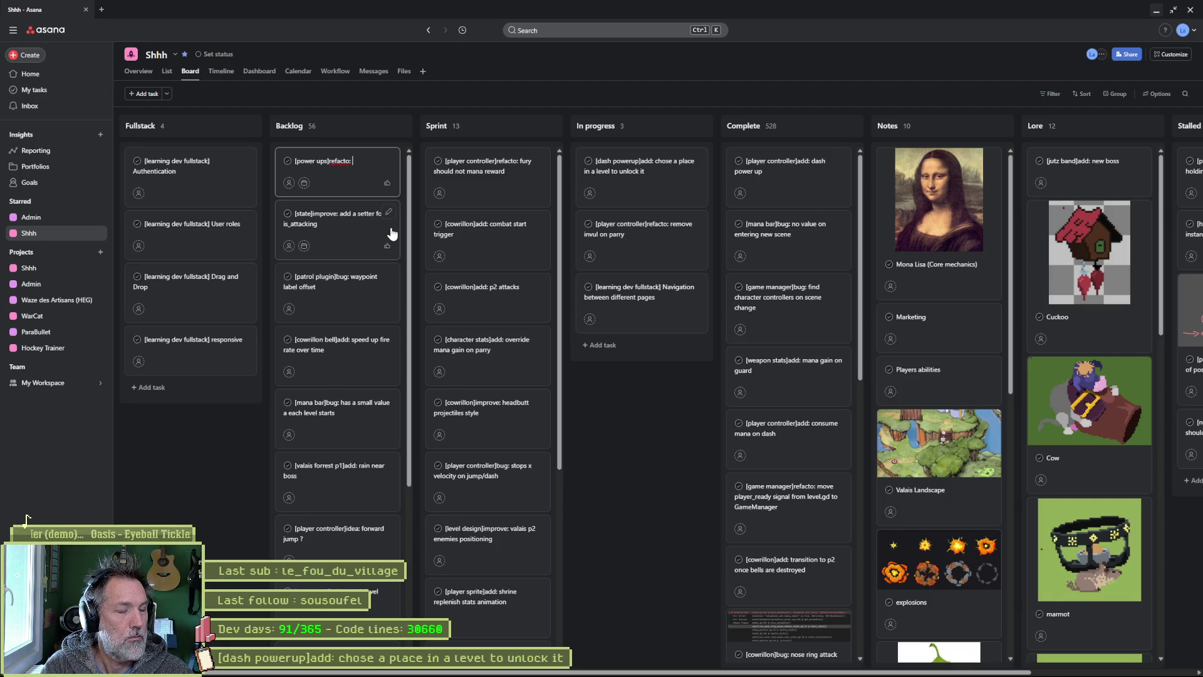
type("power ups")
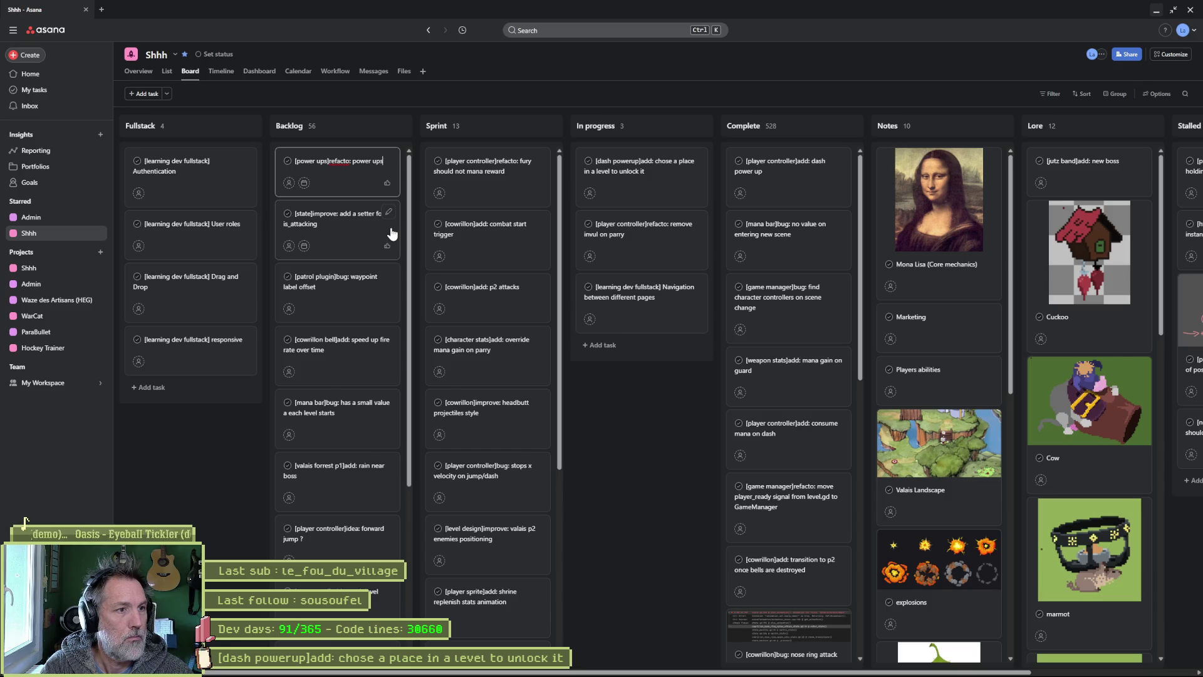
type(" duplic")
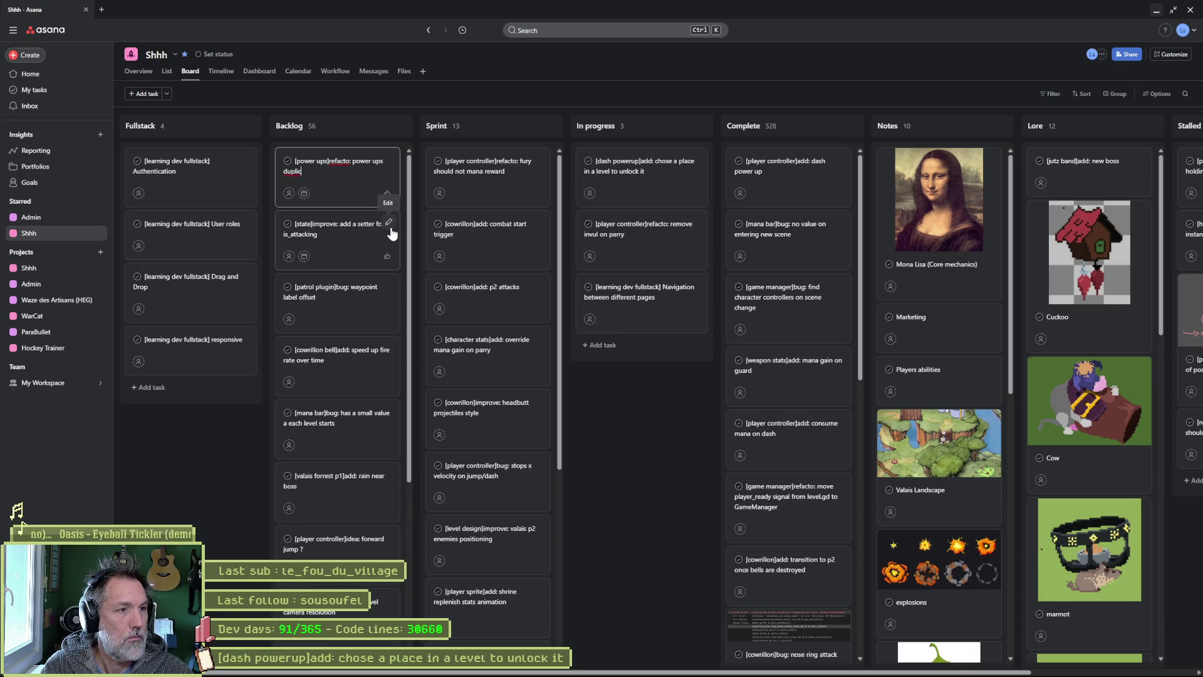
type("a")
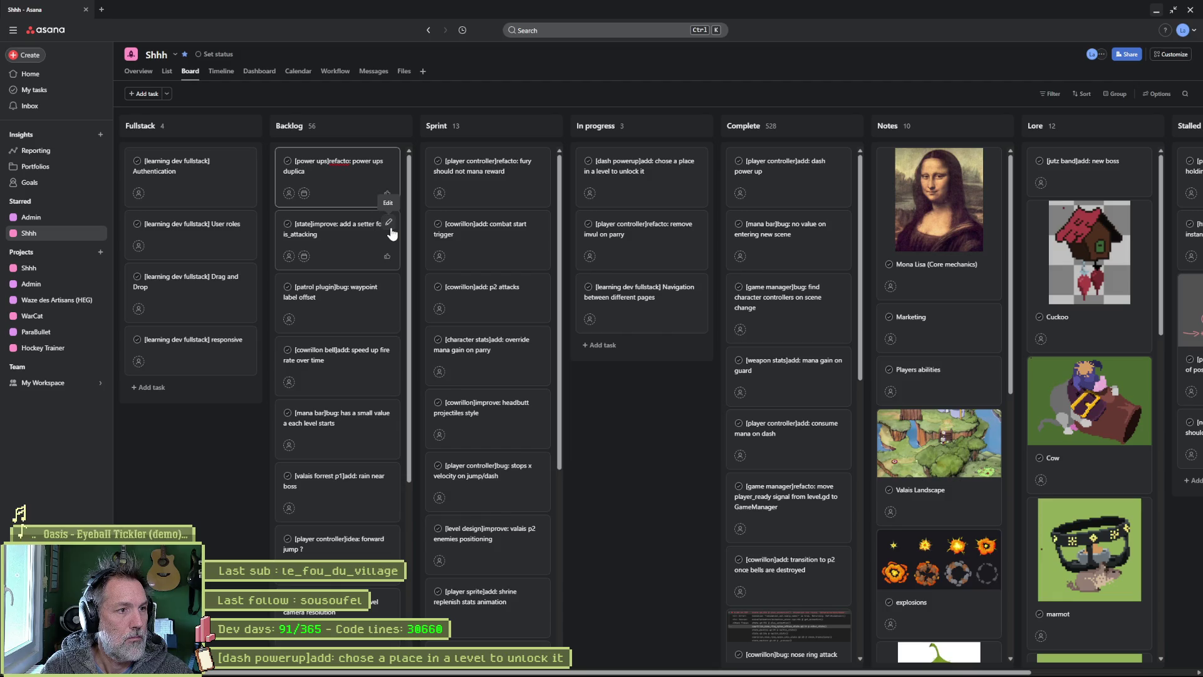
key("ctrl+BackSpace")
type("code duplica")
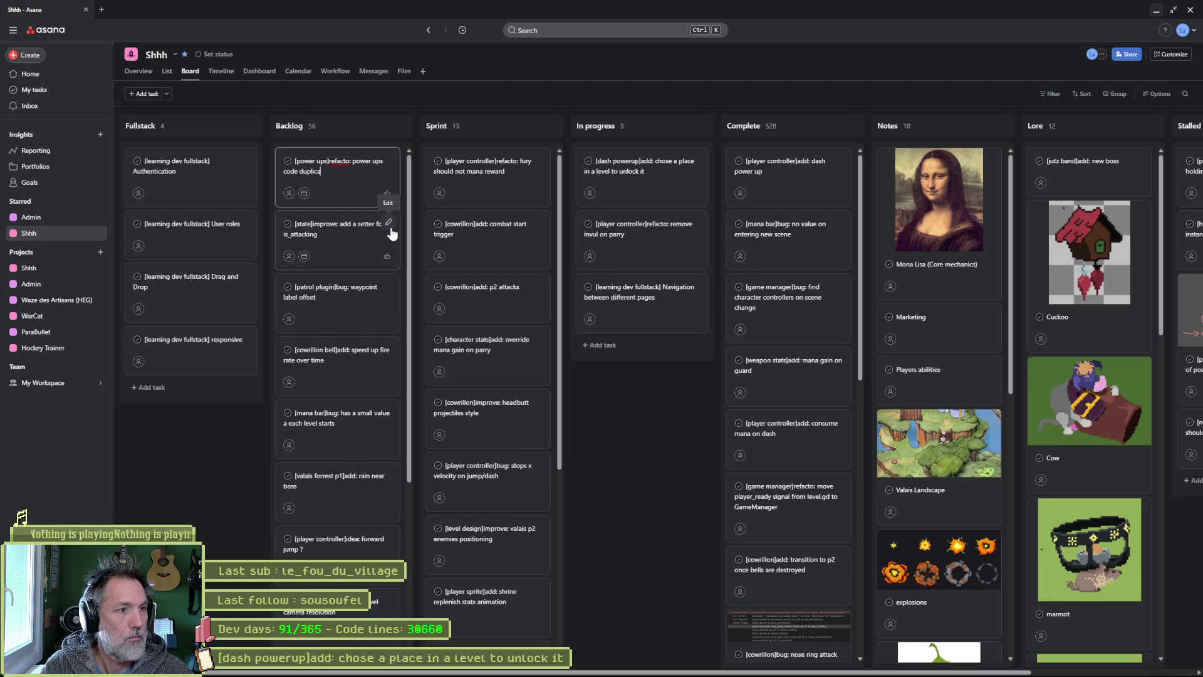
type("tion")
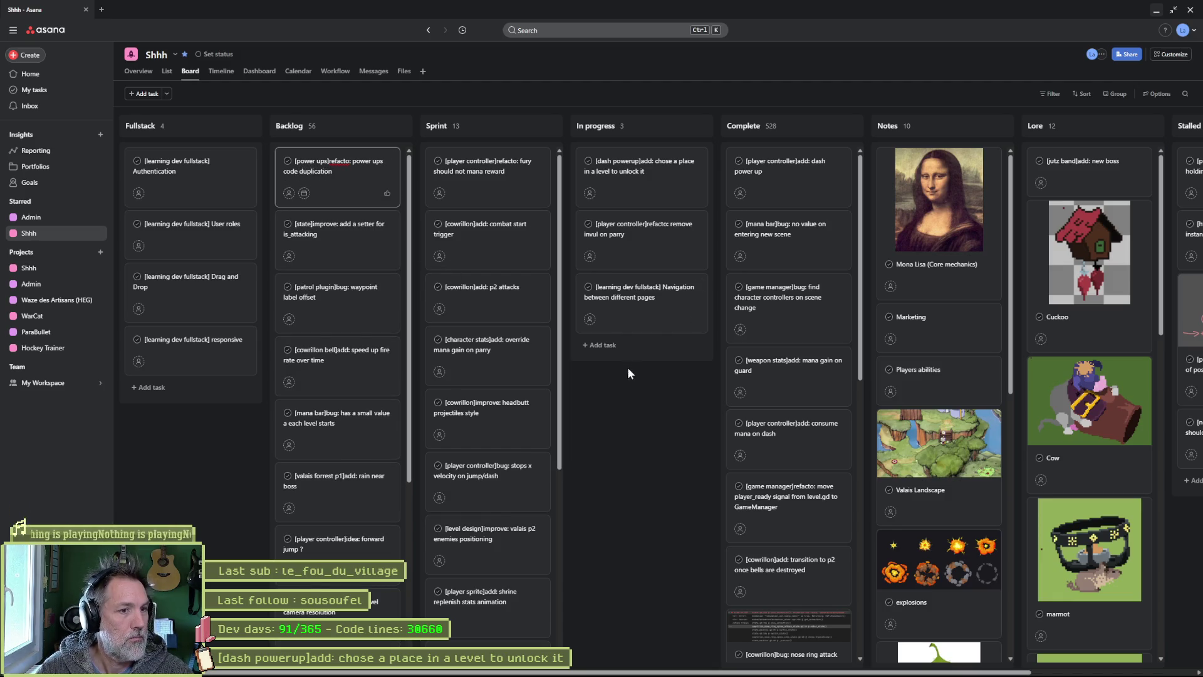
key("Return")
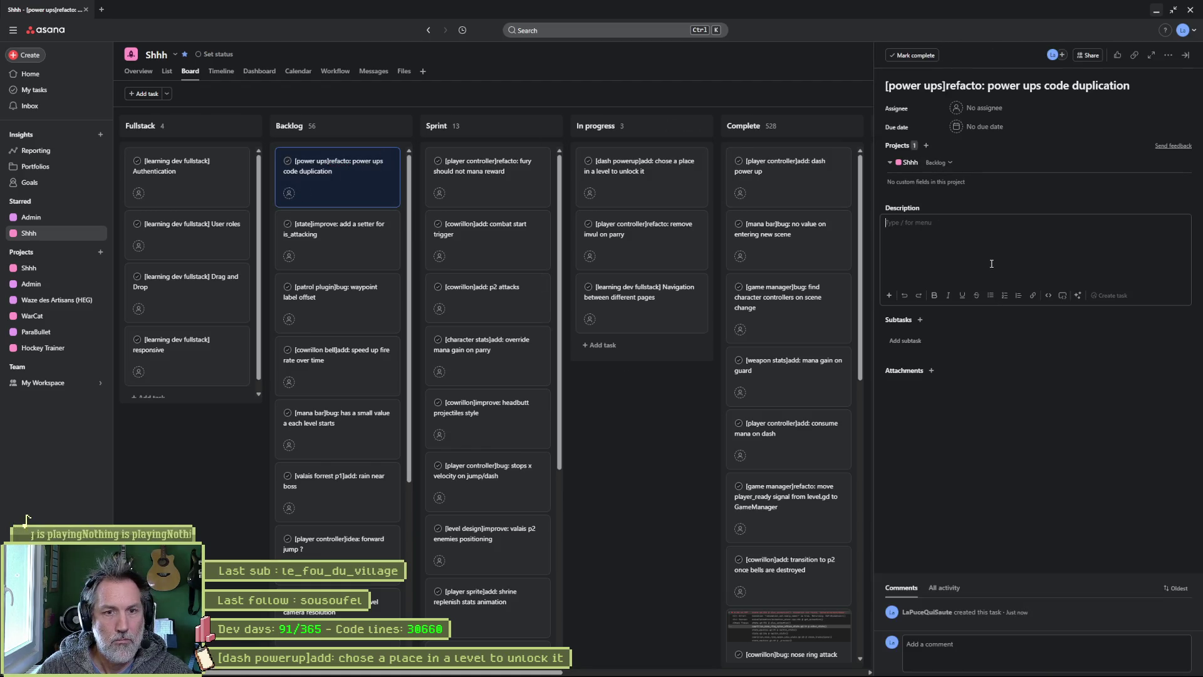
Step: Write the description 'fury and dash power ups scripts are 99% same logic... refac'
type("furz and")
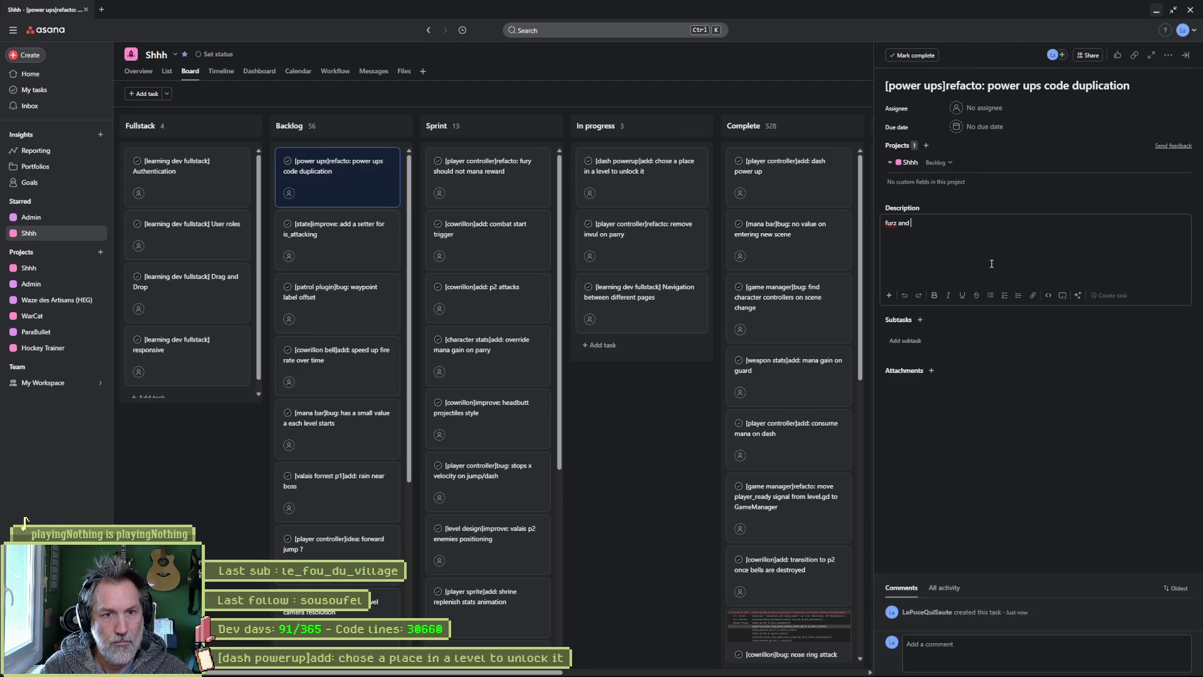
key("BackSpace")
key("BackSpace")
key("BackSpace")
type("y and ")
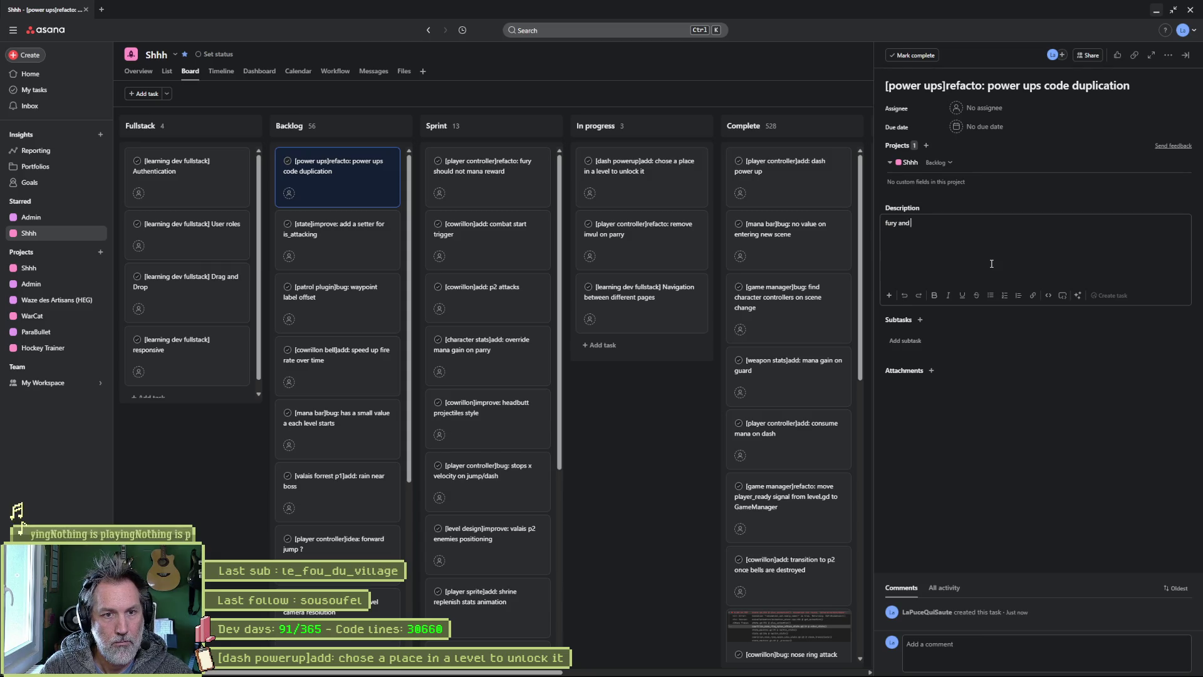
type("dash power ups script")
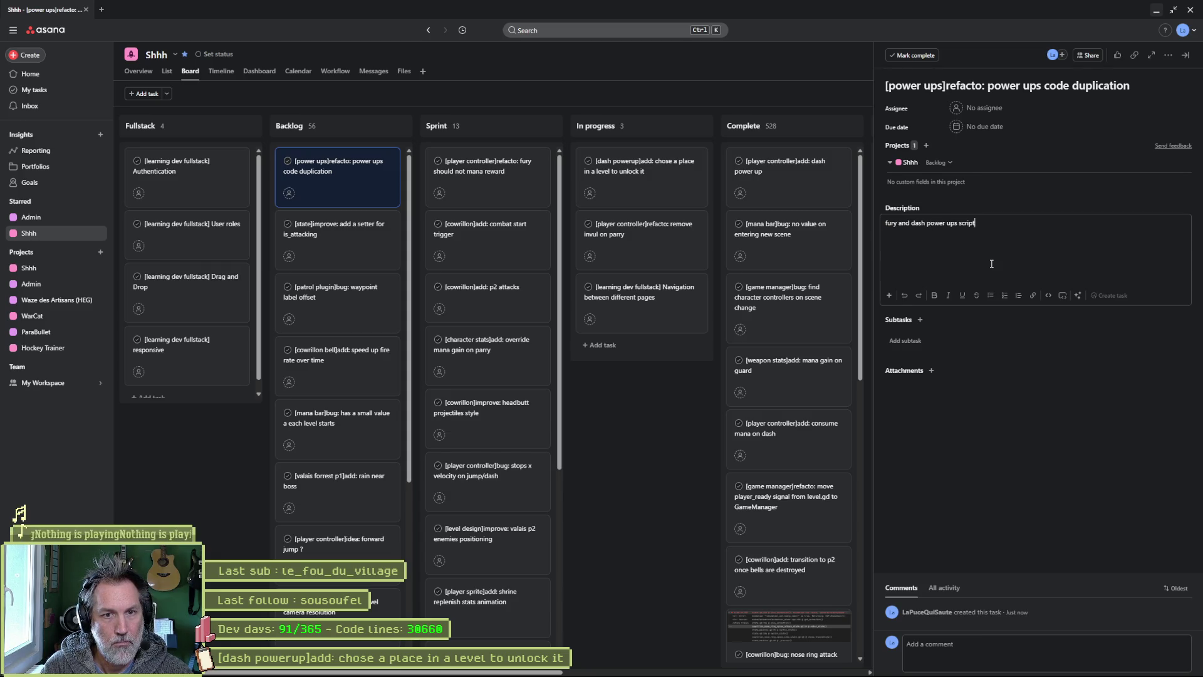
type("s ")
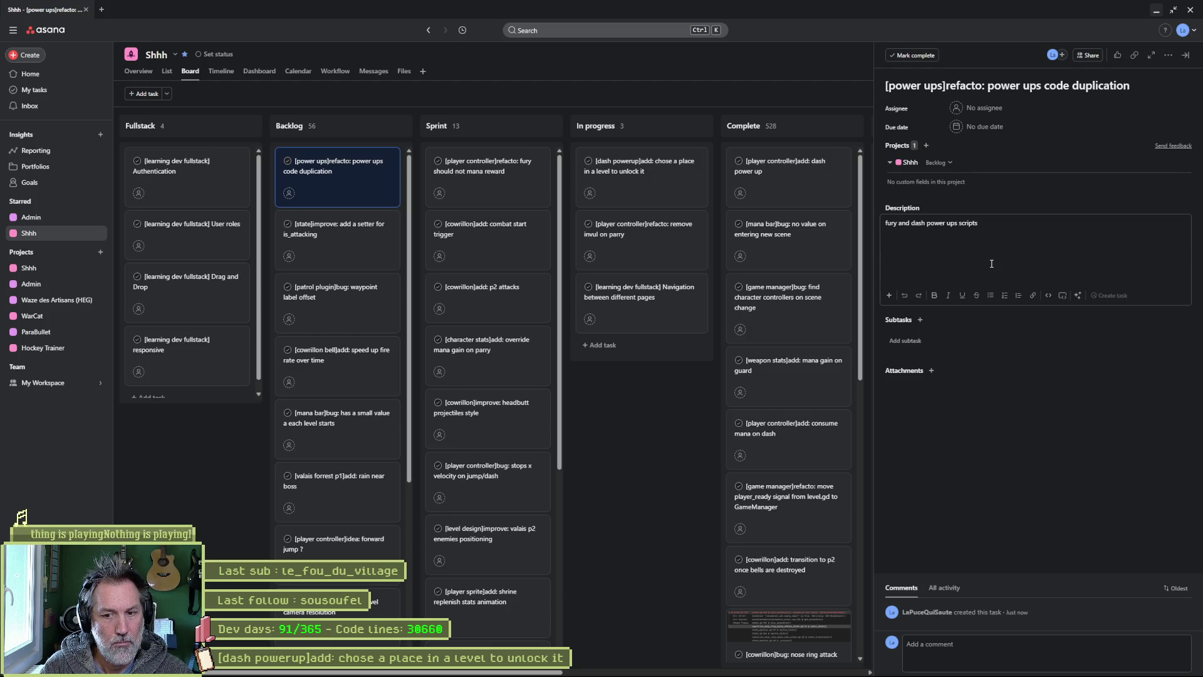
type("are 99")
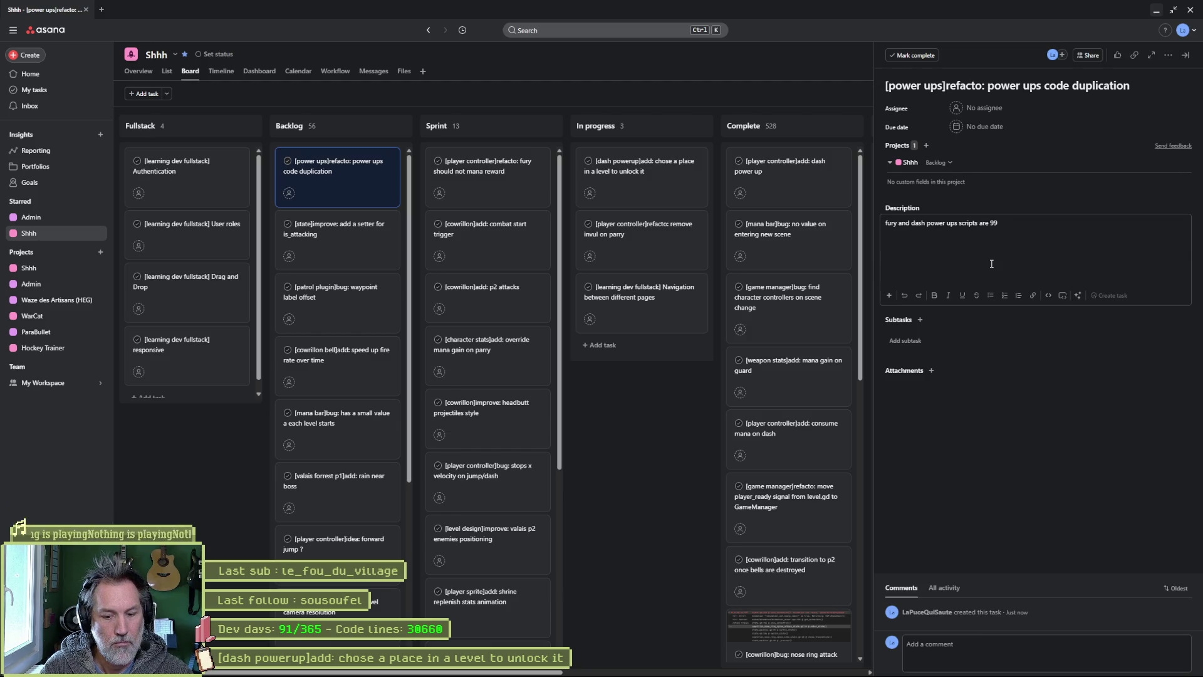
type("% same logic... refacto")
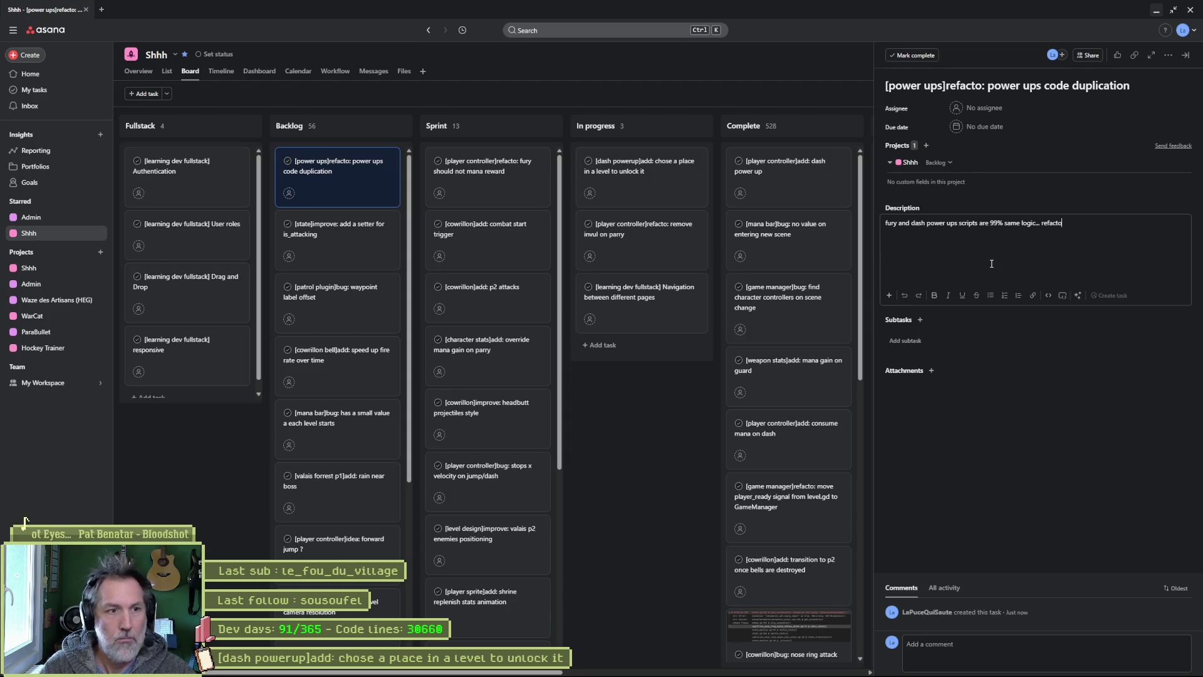
Step: Close the task, check the fury mana reward and dash unlock location tasks, then minimise Asana
left_click(642, 381)
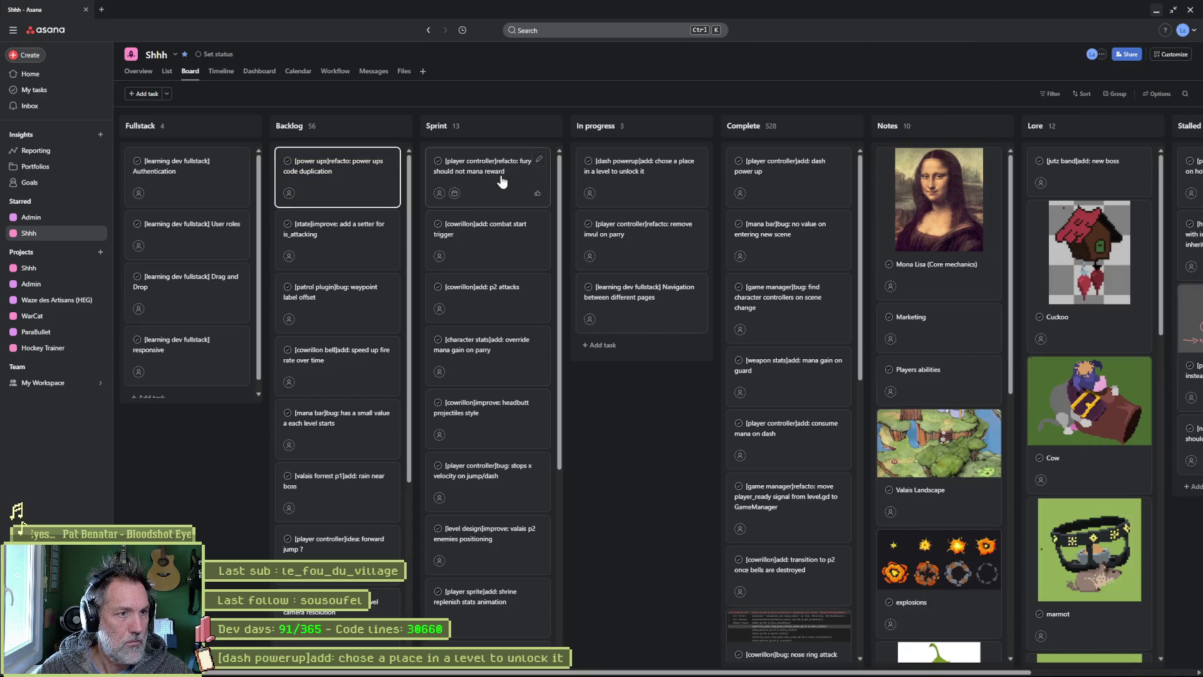
left_click(502, 181)
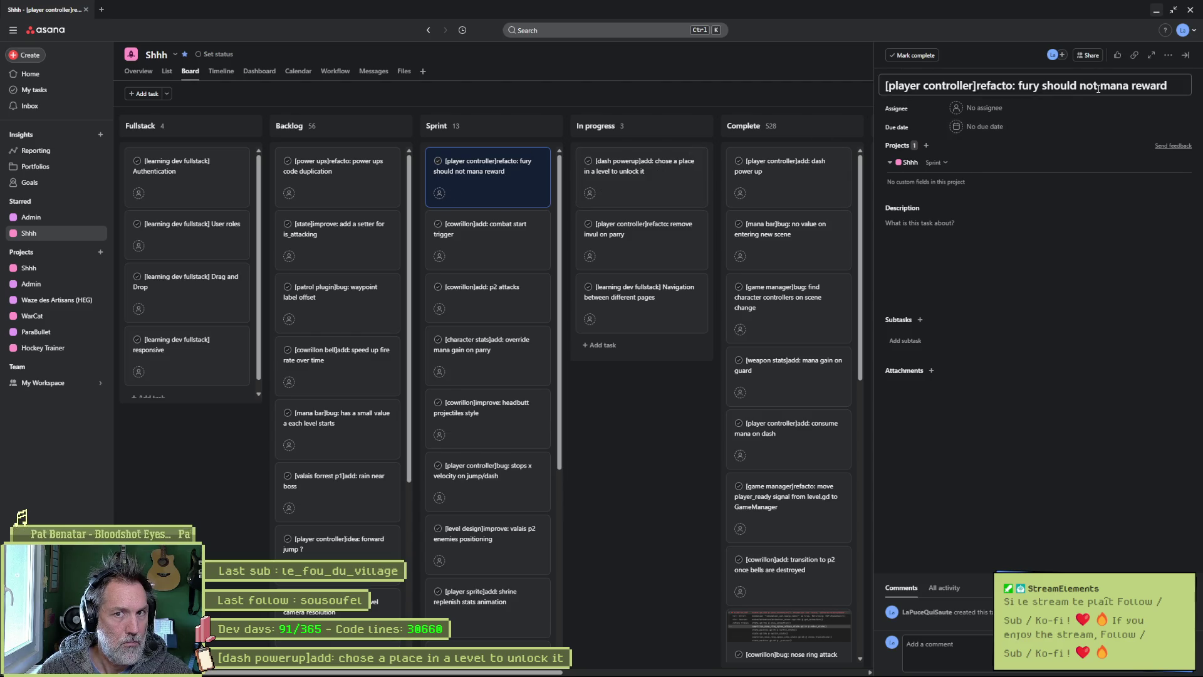
left_click(640, 178)
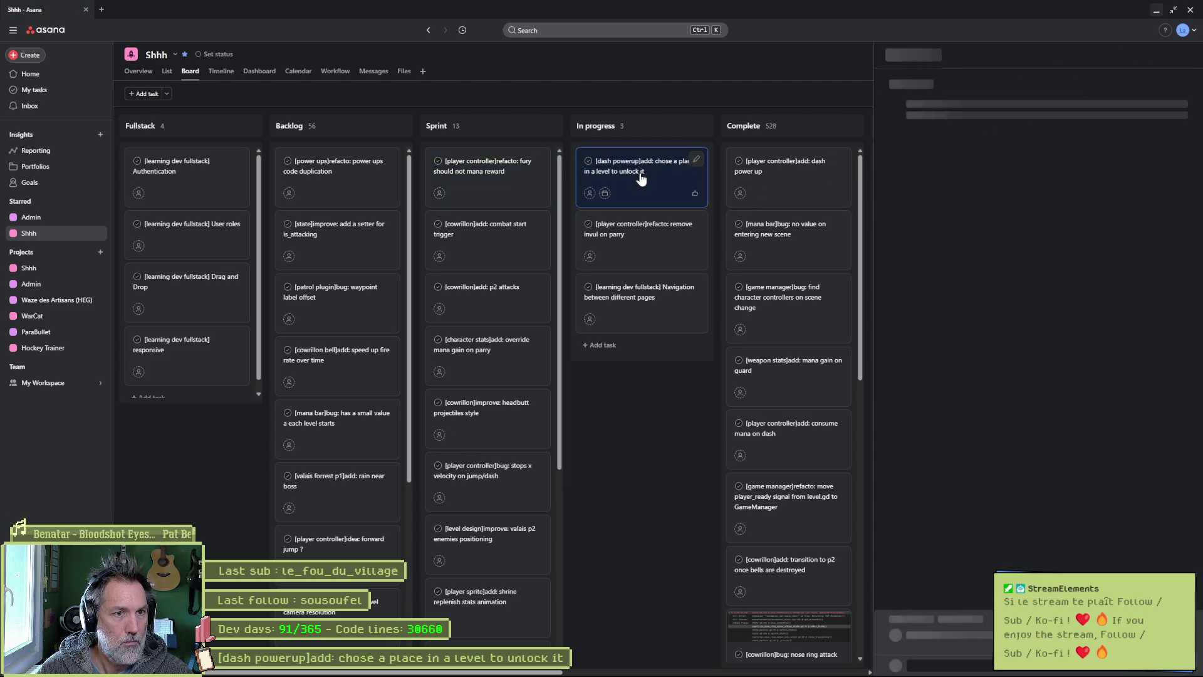
left_click(1159, 15)
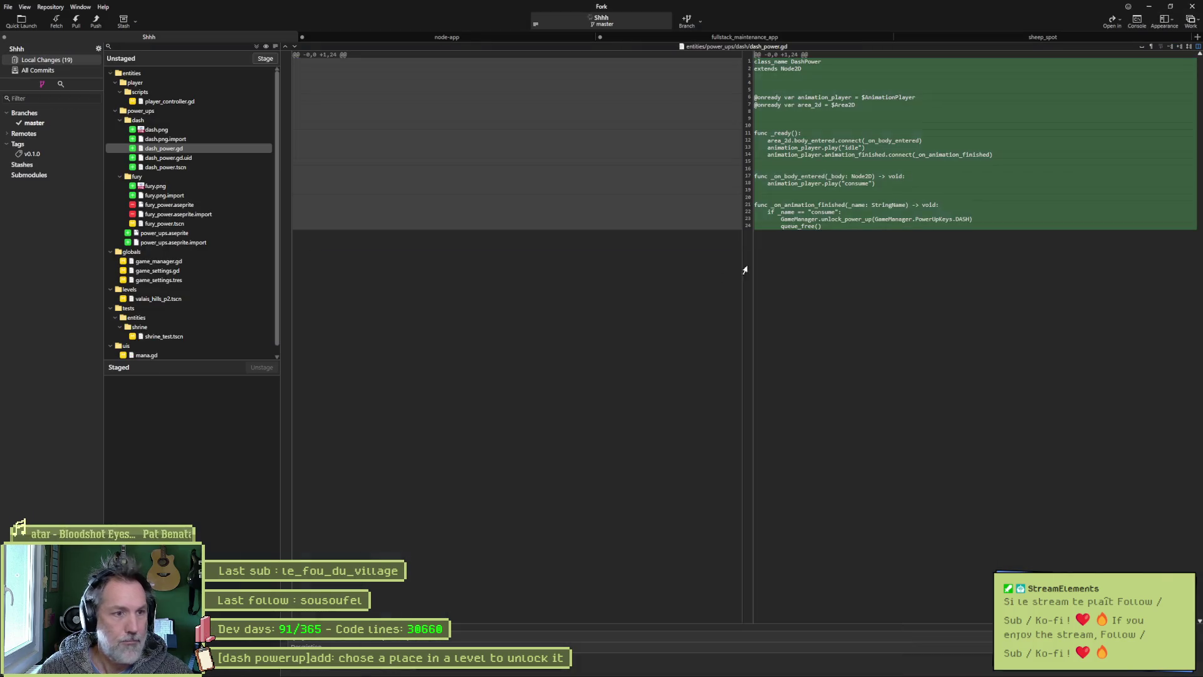
Step: Review the diffs of fury.png, dash.png, game_manager.gd, game_settings.gd and mana.gd
left_click(176, 186)
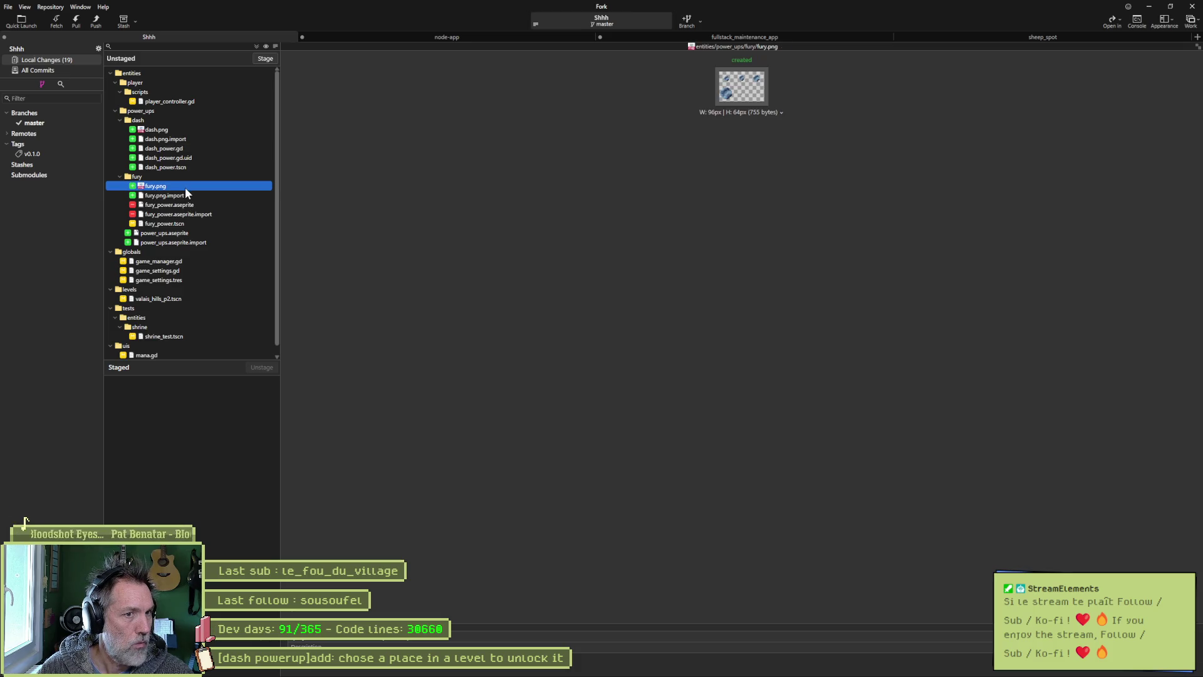
left_click(196, 131)
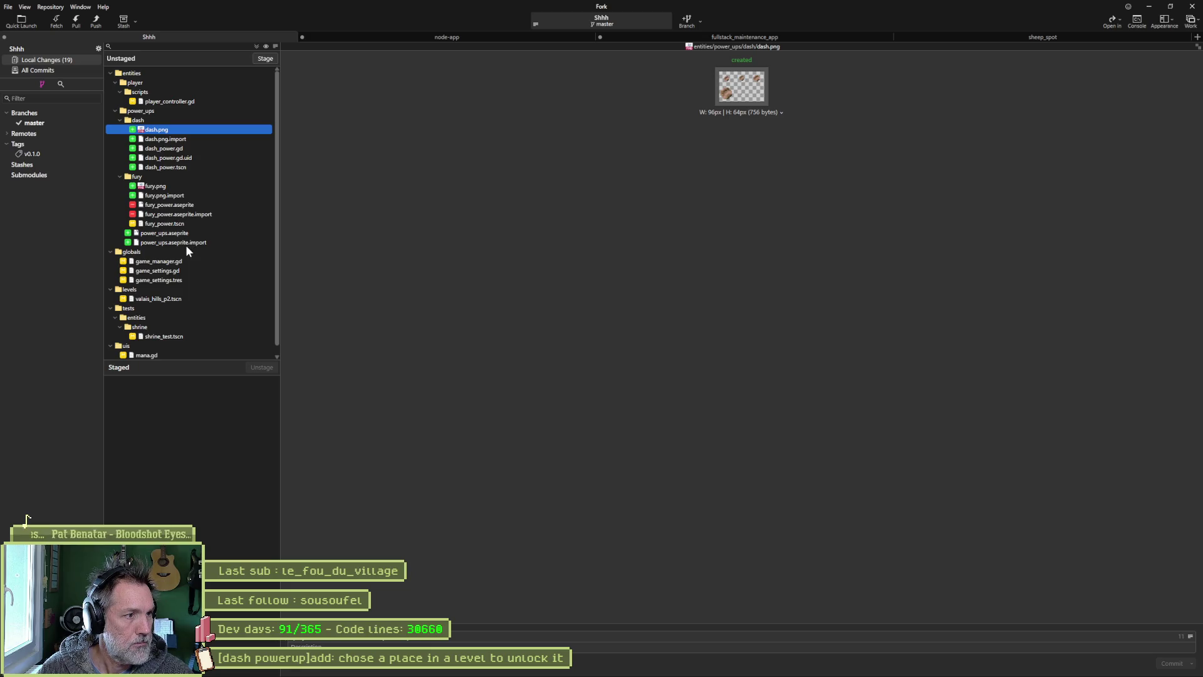
left_click(182, 262)
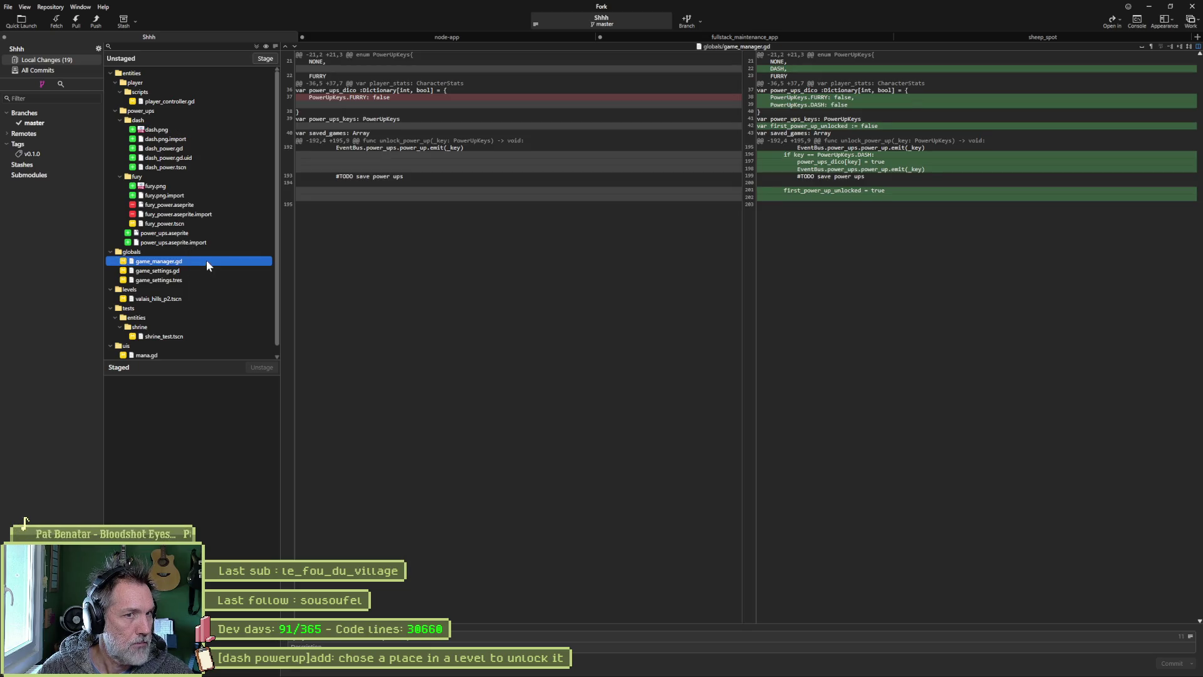
mouse_move(860, 183)
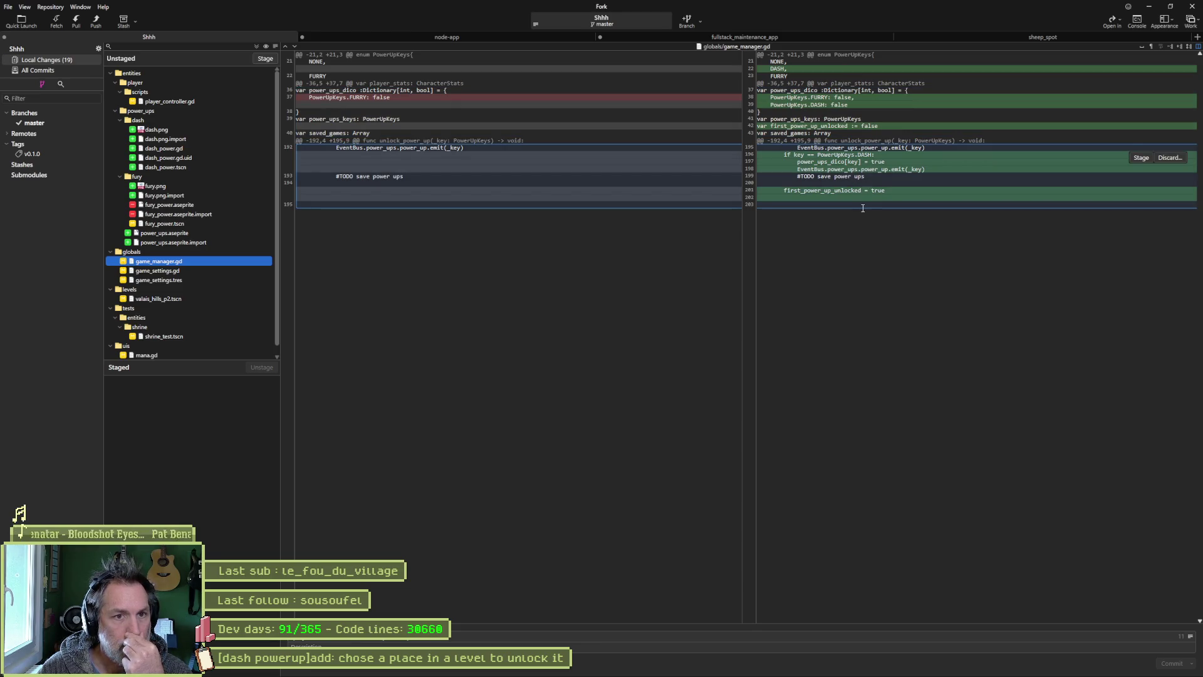
left_click(166, 272)
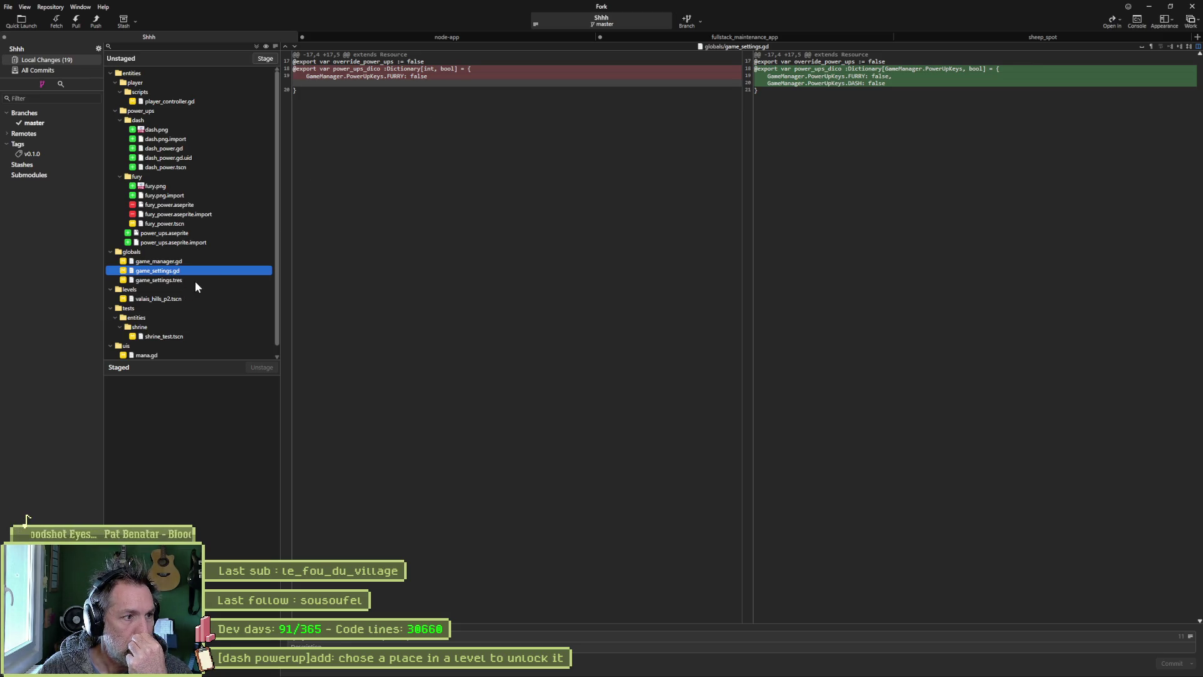
scroll(186, 332, "down", 1)
left_click(174, 345)
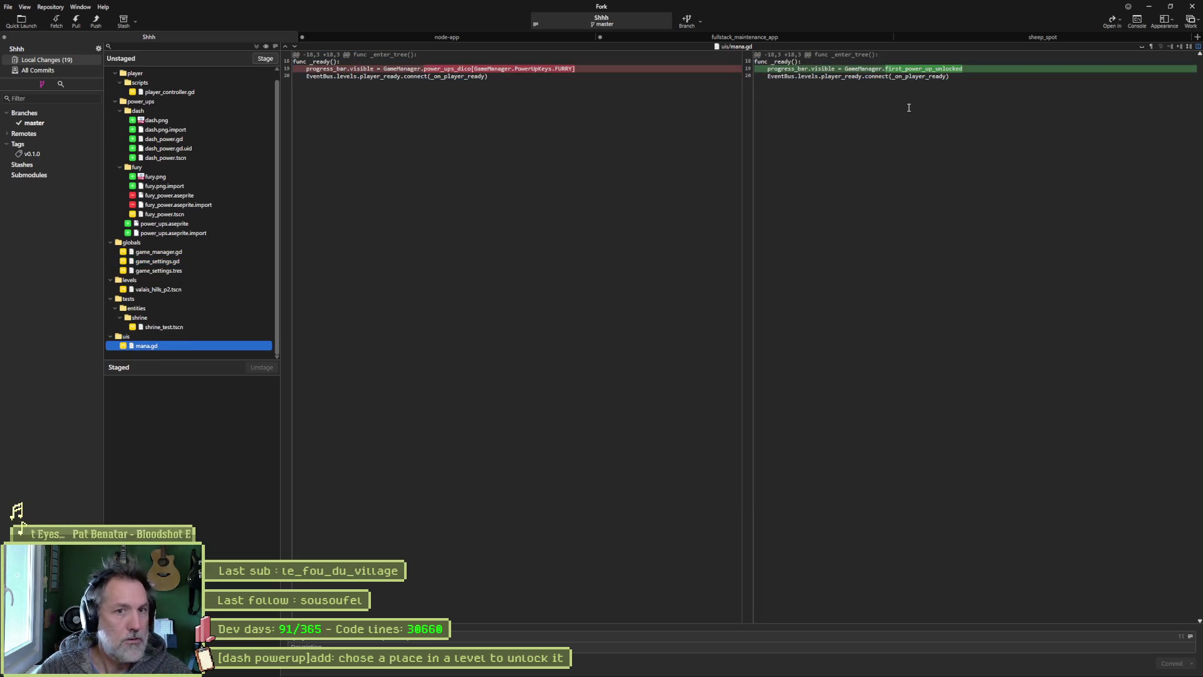
Step: Commit all changes with the message 'refactored: now unlocks no matter which power up is picked first'
left_click(476, 645)
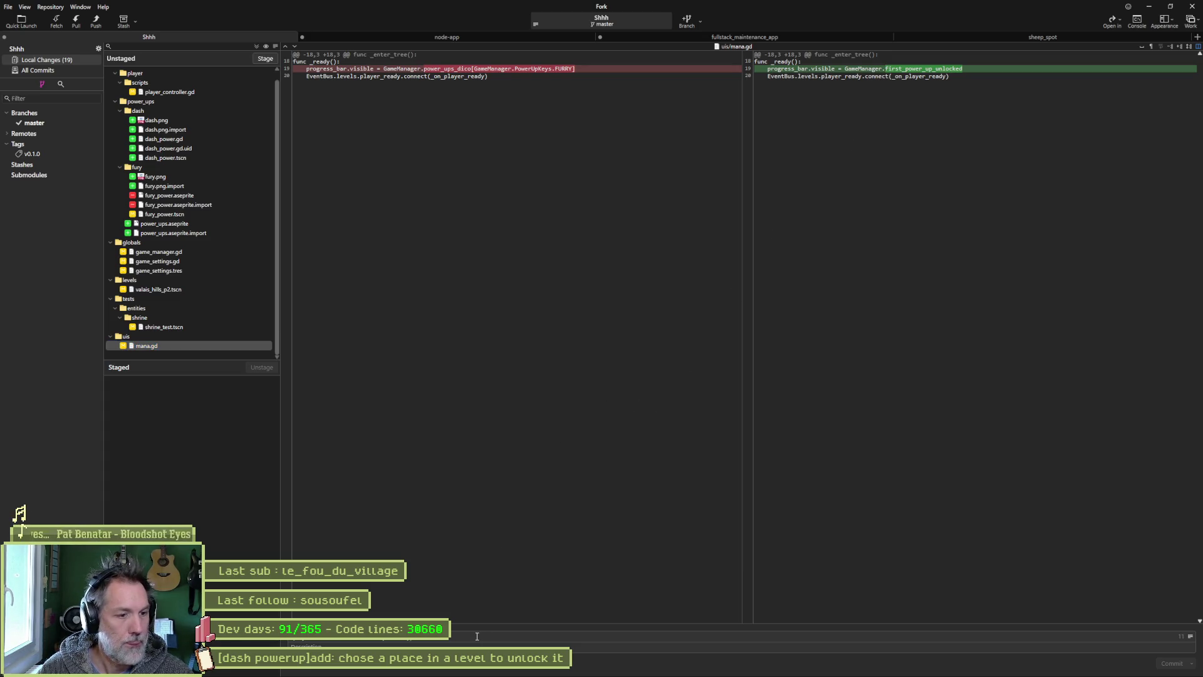
key("BackSpace")
key("BackSpace")
key("BackSpace")
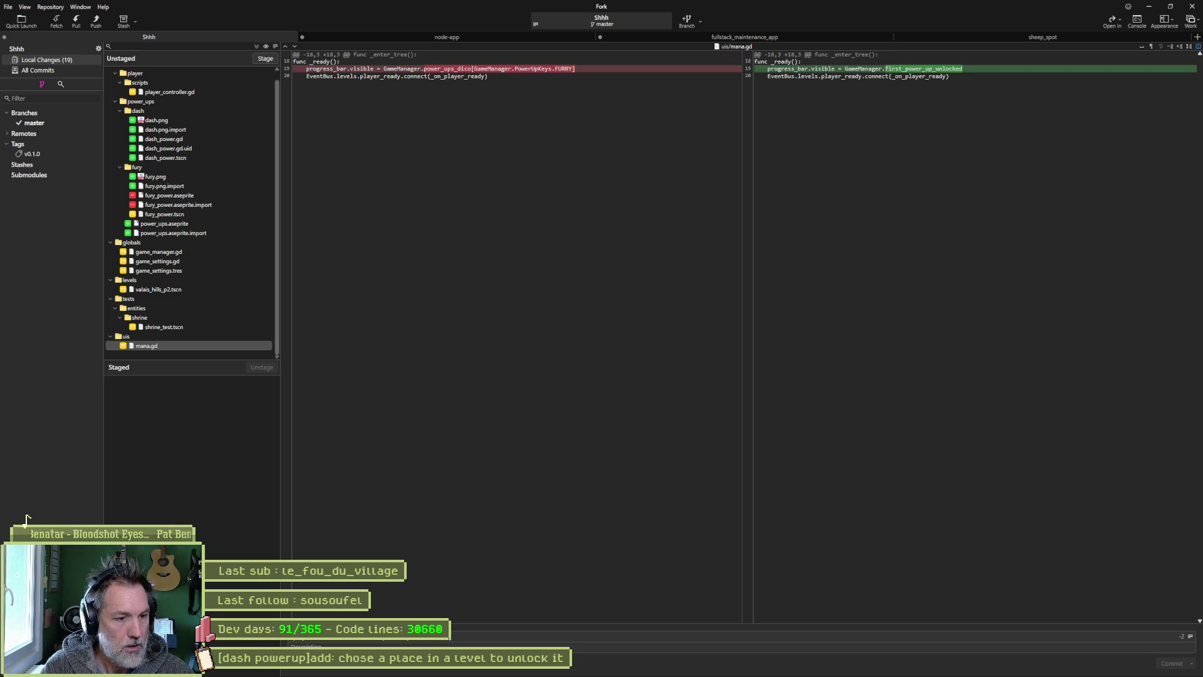
type("refactore")
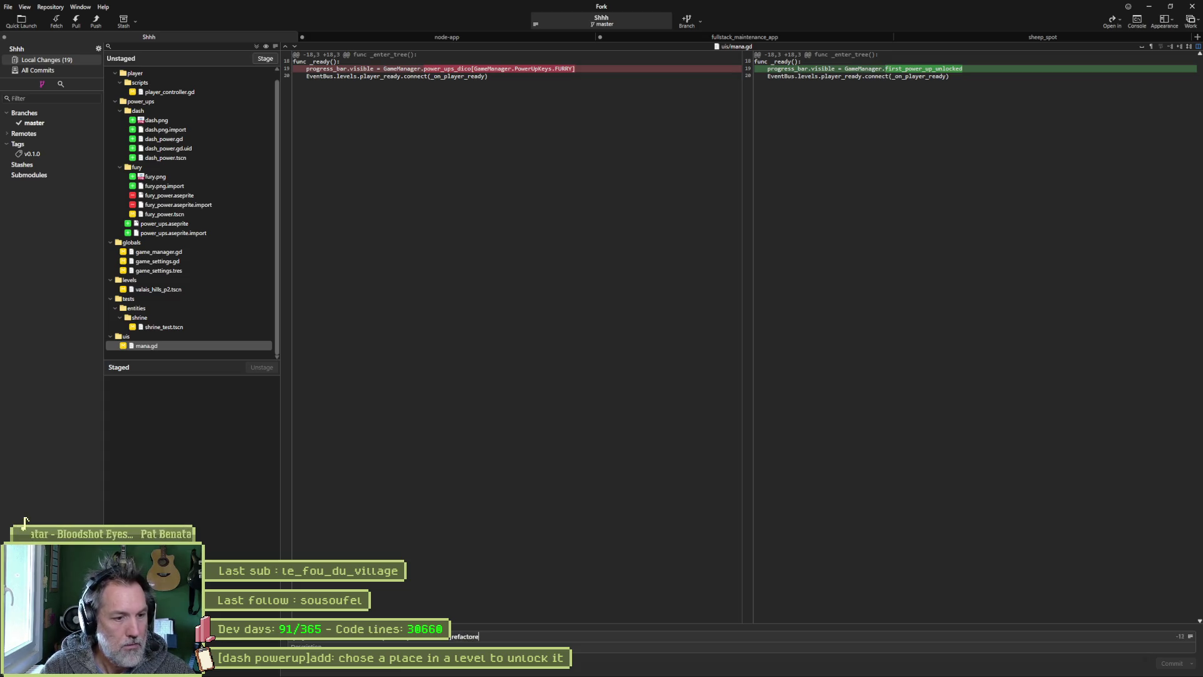
type("d: now unlocks ")
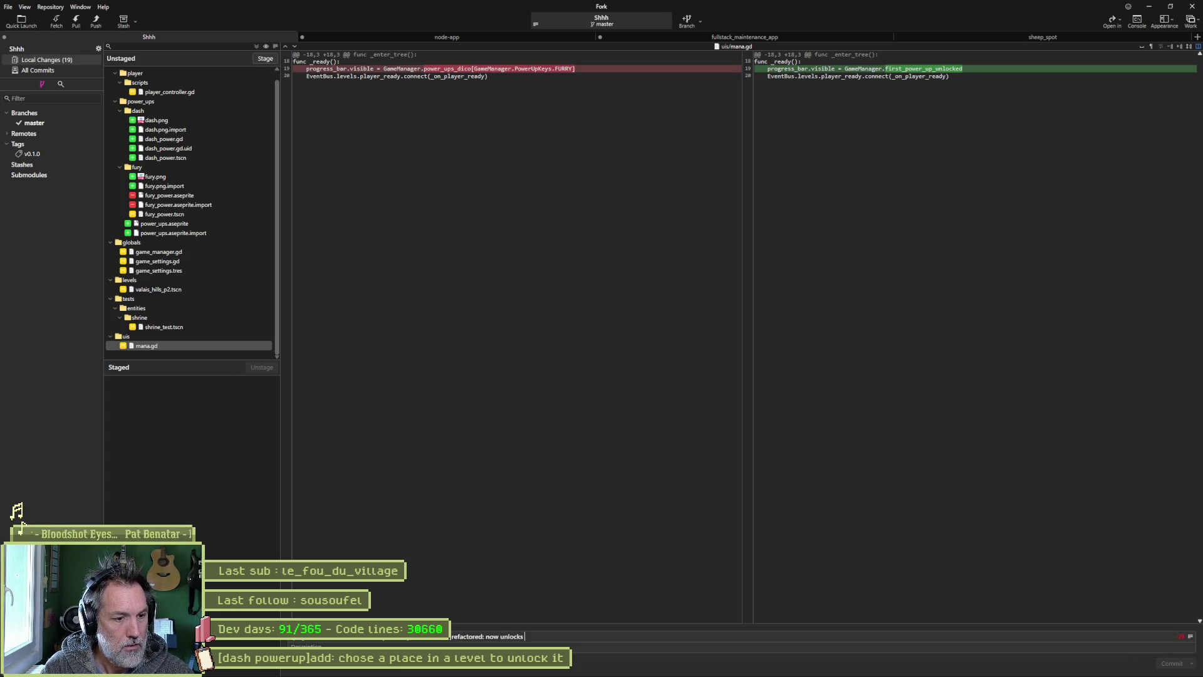
type("no matter whic")
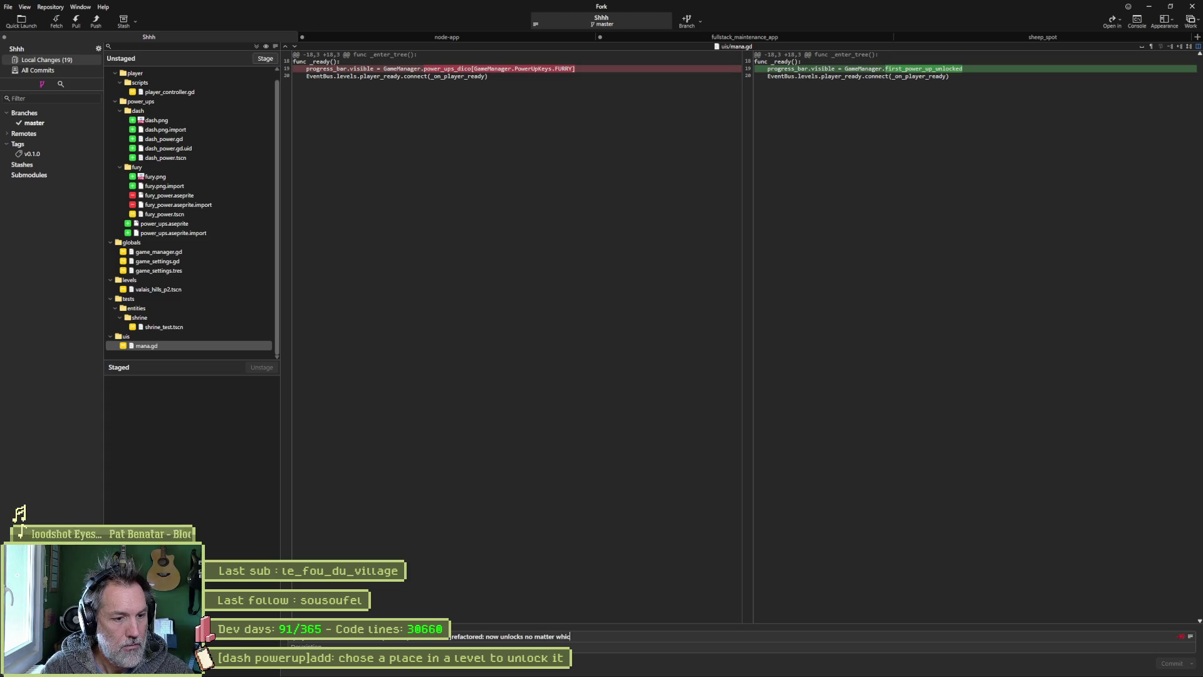
type("h power up is")
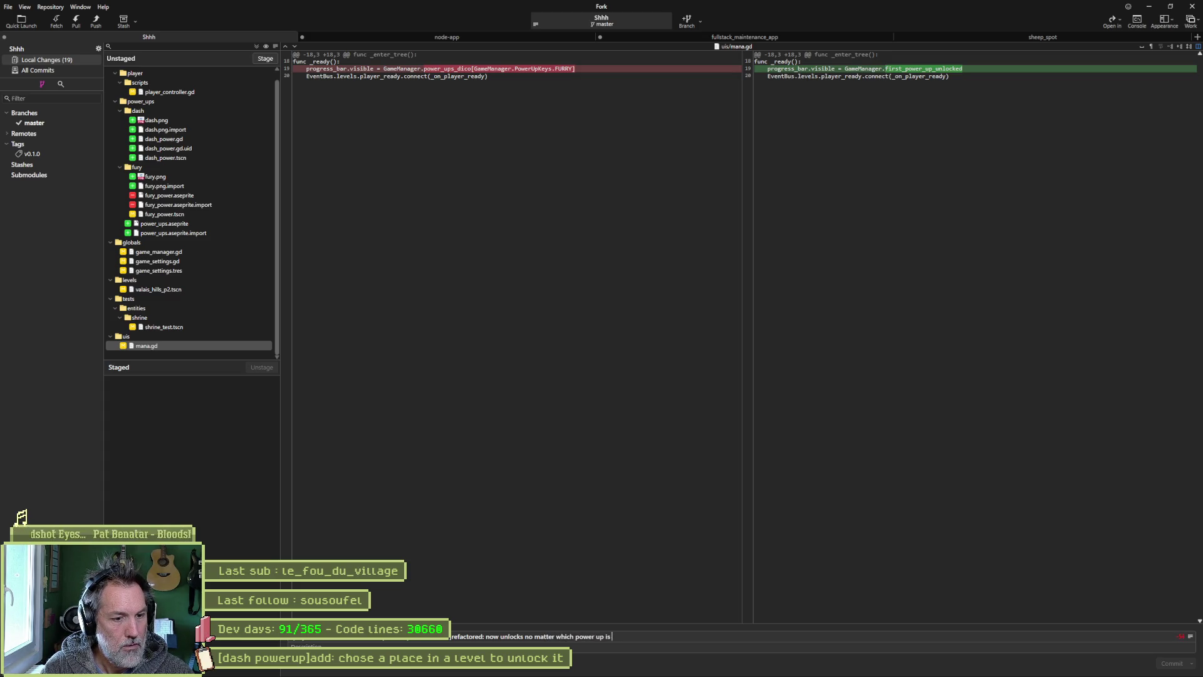
type(" picked first")
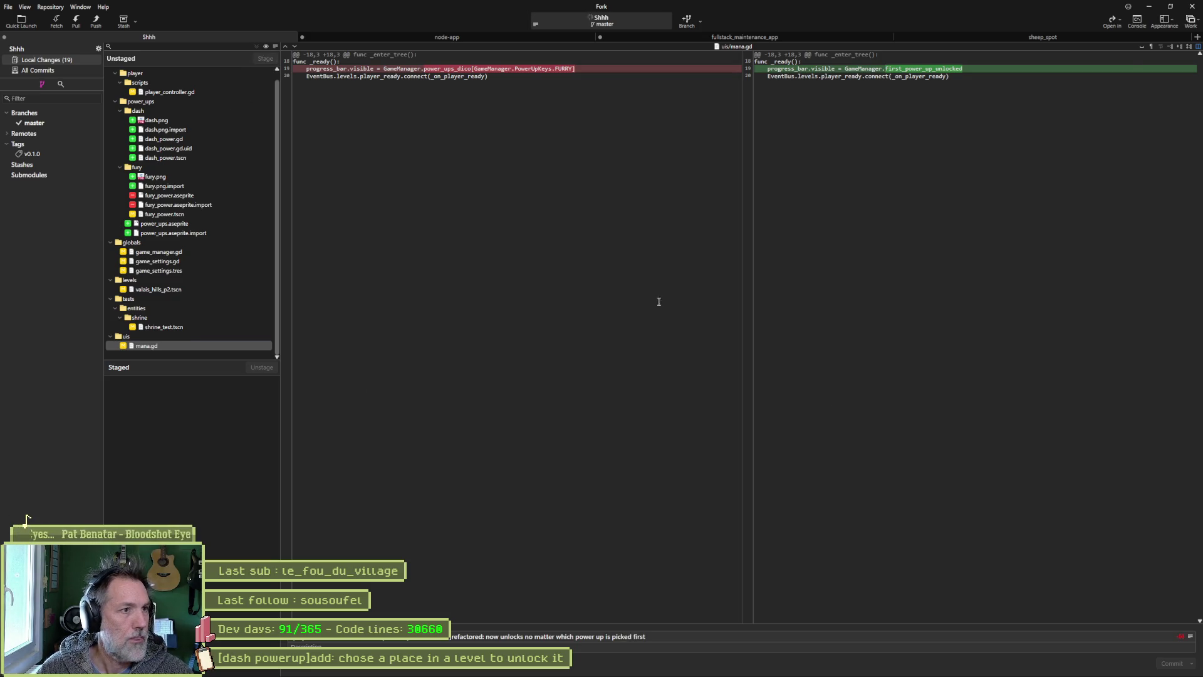
key("ctrl+shift+s")
left_click(1172, 663)
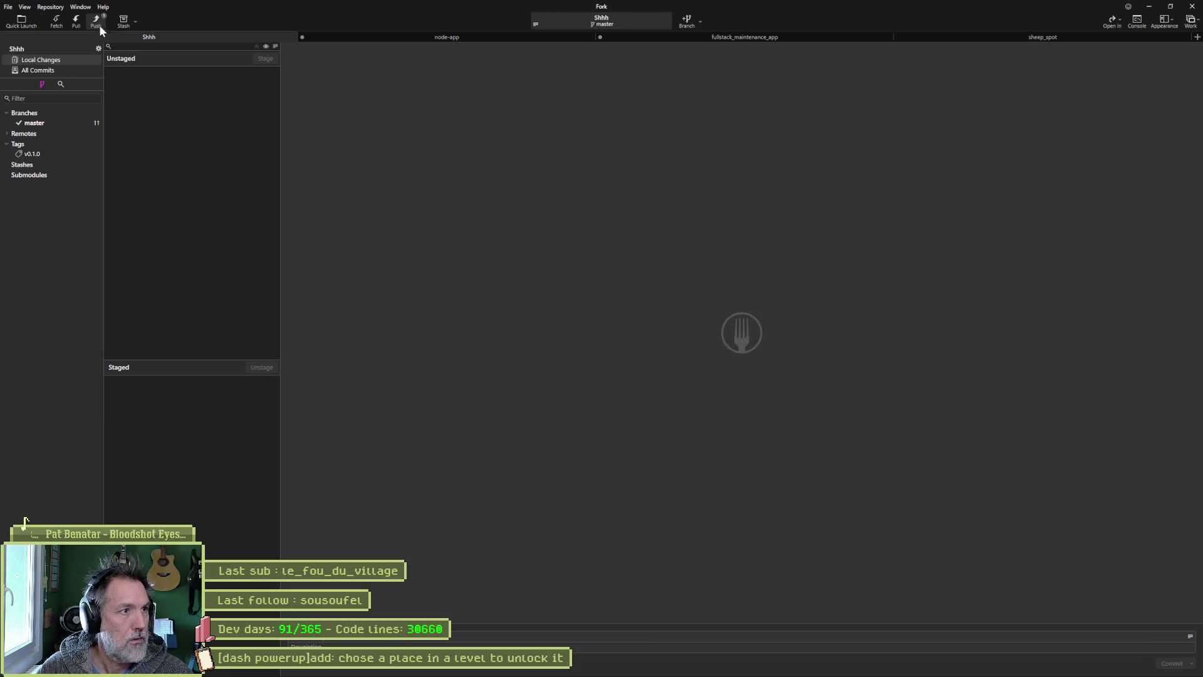
Step: Push the commit to the remote, then return to mana.gd in Godot
left_click(96, 23)
left_click(682, 372)
key("alt+Tab")
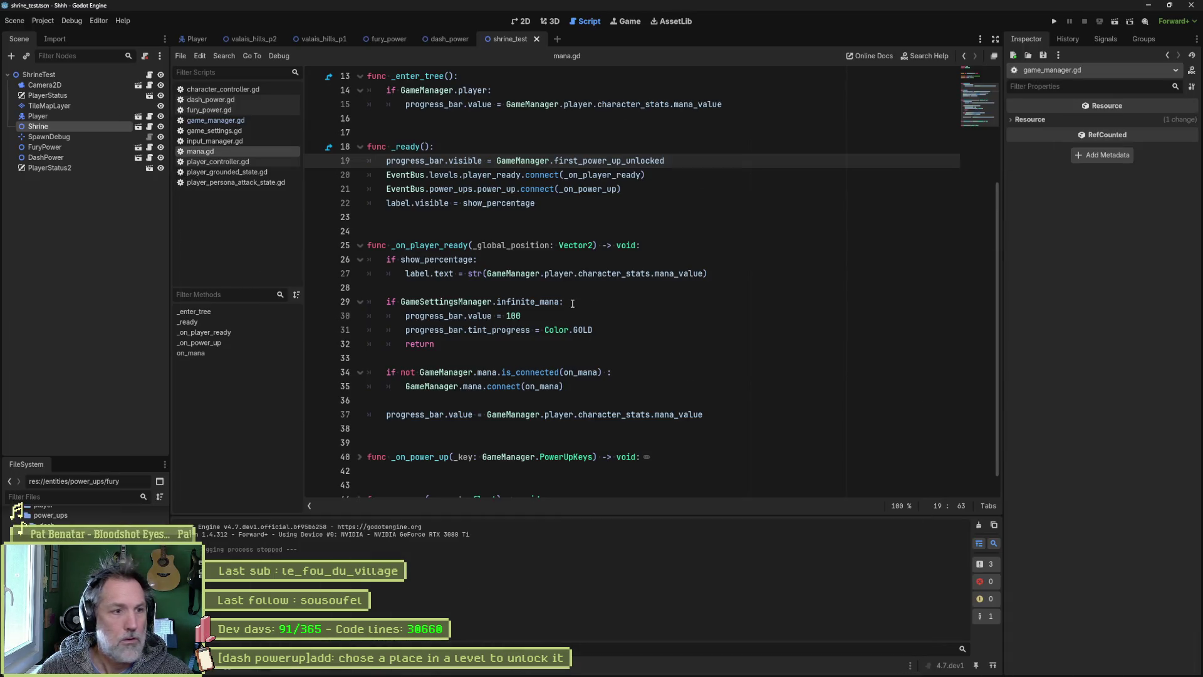
left_click(689, 217)
Step: Drag the 'remove invul on parry' card from In progress to the top of Sprint
left_click(1148, 5)
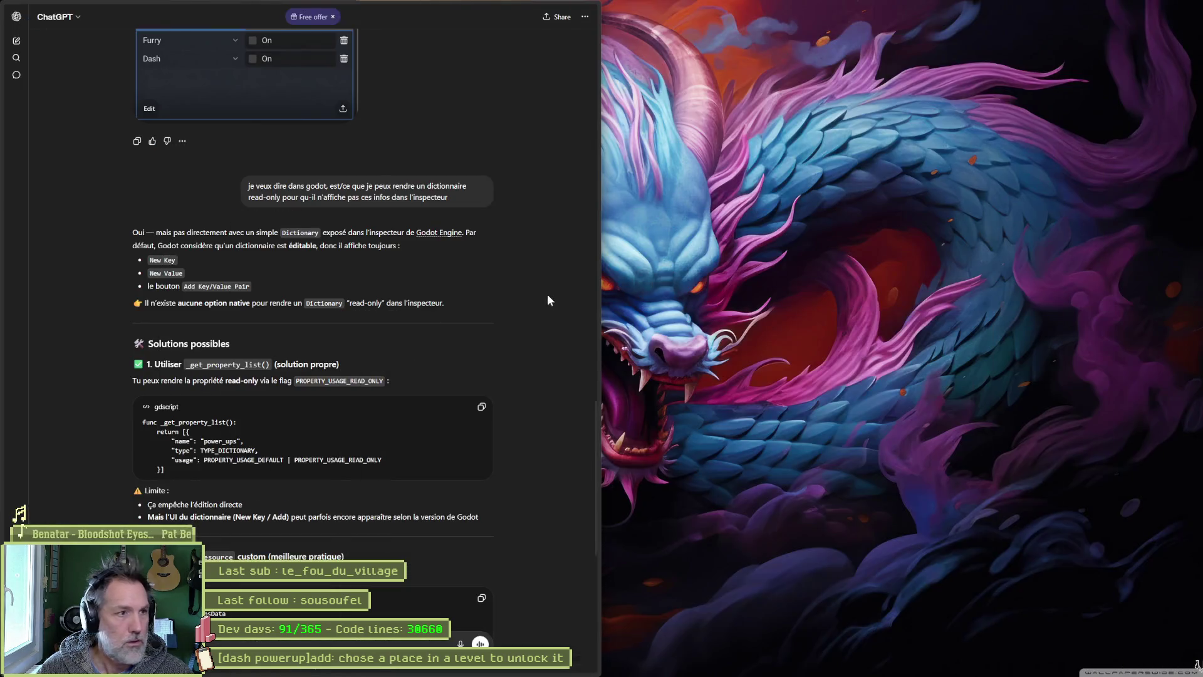
left_click(669, 666)
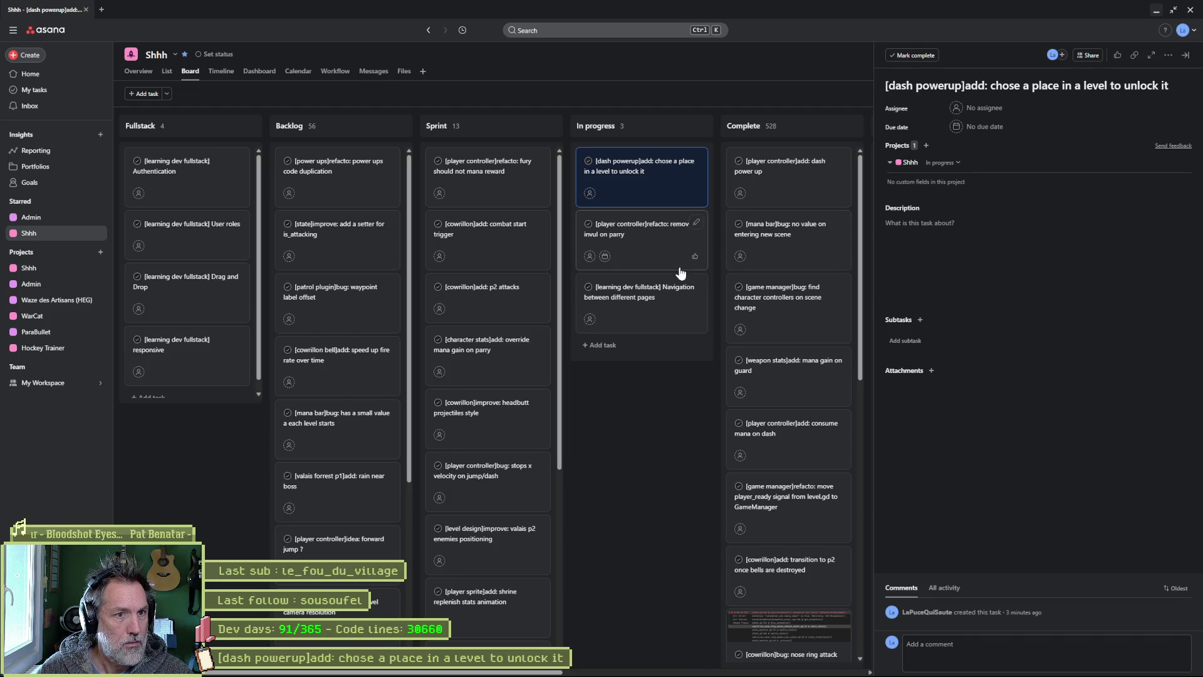
left_click_drag(648, 237, 489, 182)
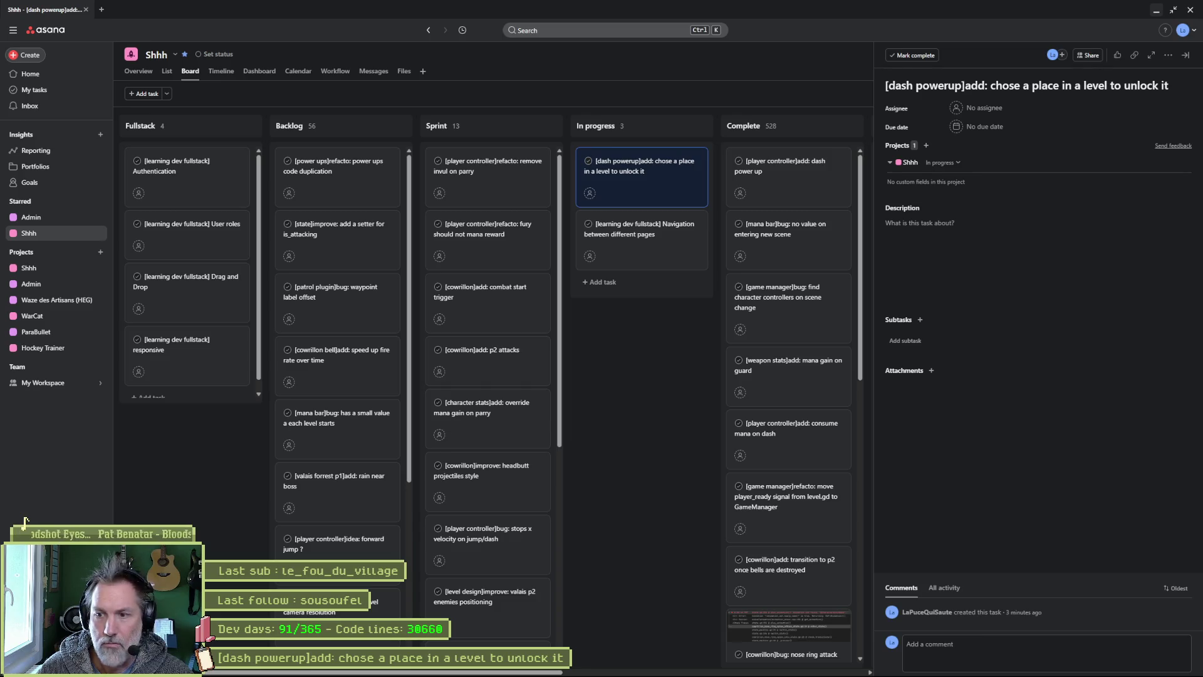